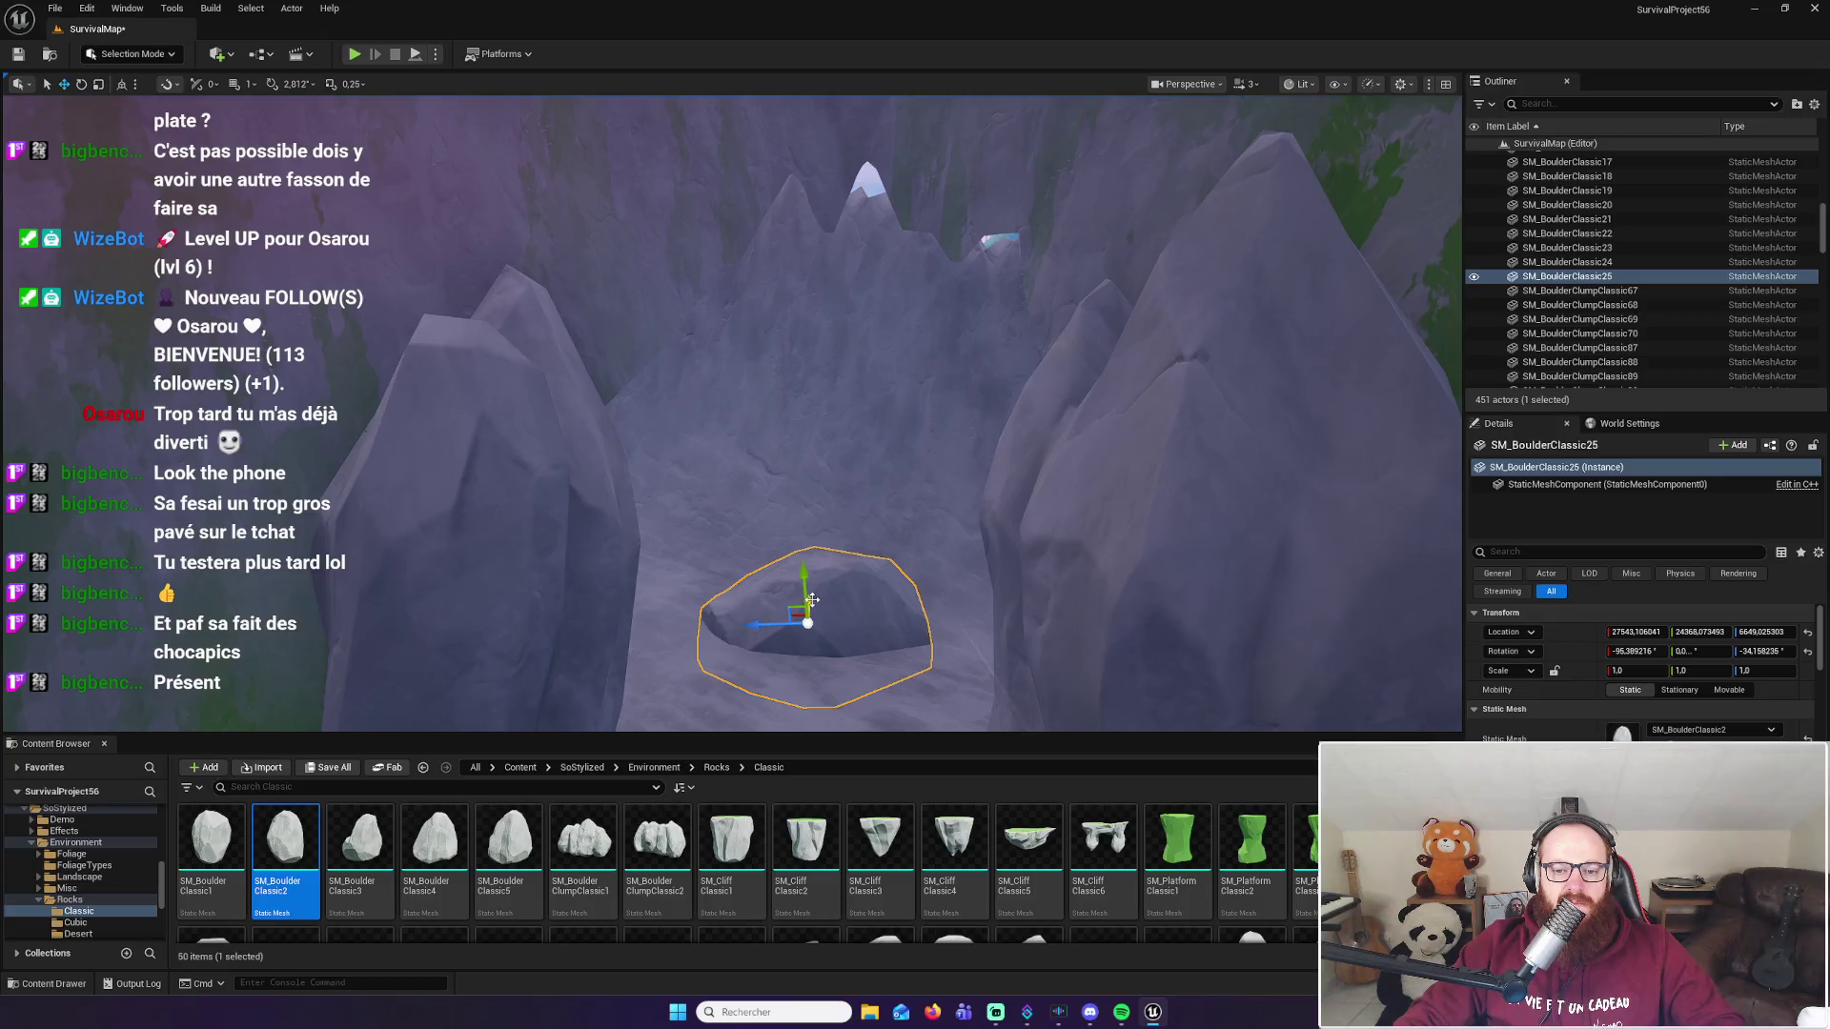
# Step: Lift SM_BoulderClassic25 over the passage and enlarge it to scale 1.606016
pyautogui.moveTo(811, 600)
pyautogui.mouseDown()
pyautogui.moveTo(809, 662)
pyautogui.moveTo(809, 315)
pyautogui.mouseUp()
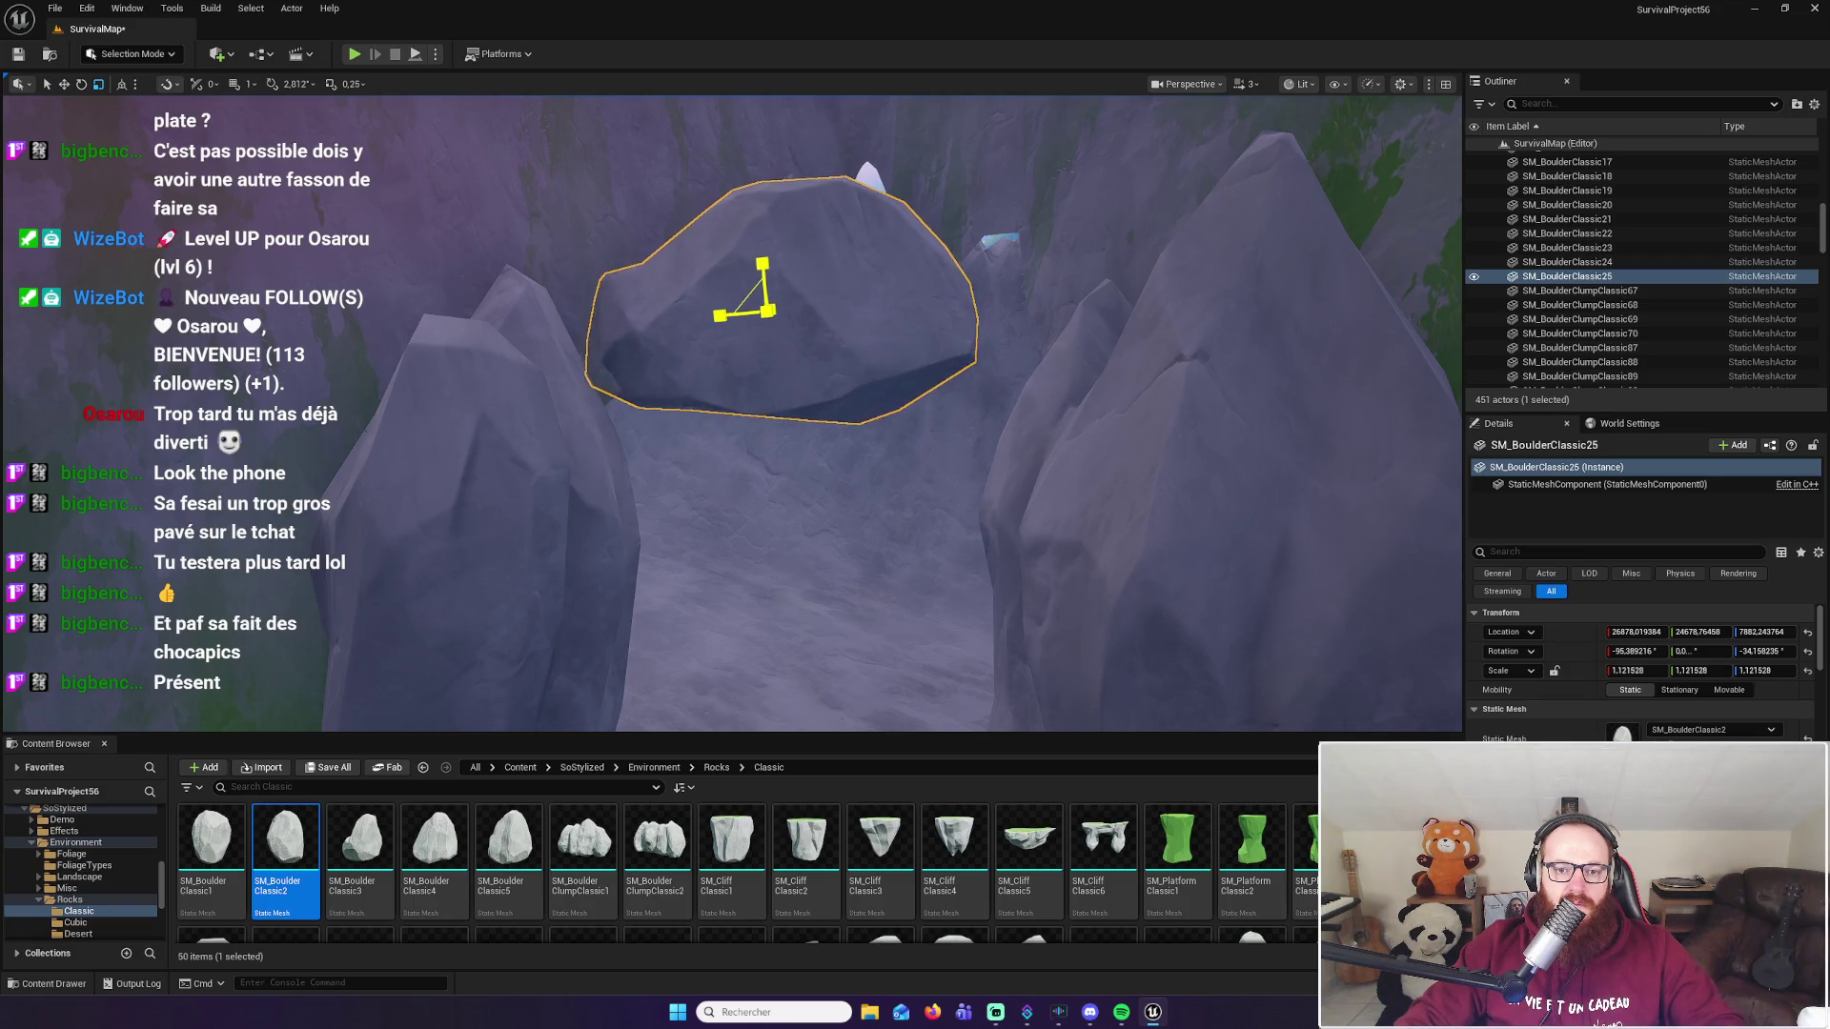
pyautogui.moveTo(768, 311)
pyautogui.mouseDown()
pyautogui.moveTo(768, 286)
pyautogui.moveTo(768, 320)
pyautogui.moveTo(810, 340)
pyautogui.moveTo(810, 372)
pyautogui.moveTo(774, 271)
pyautogui.moveTo(743, 329)
pyautogui.moveTo(792, 378)
pyautogui.mouseUp()
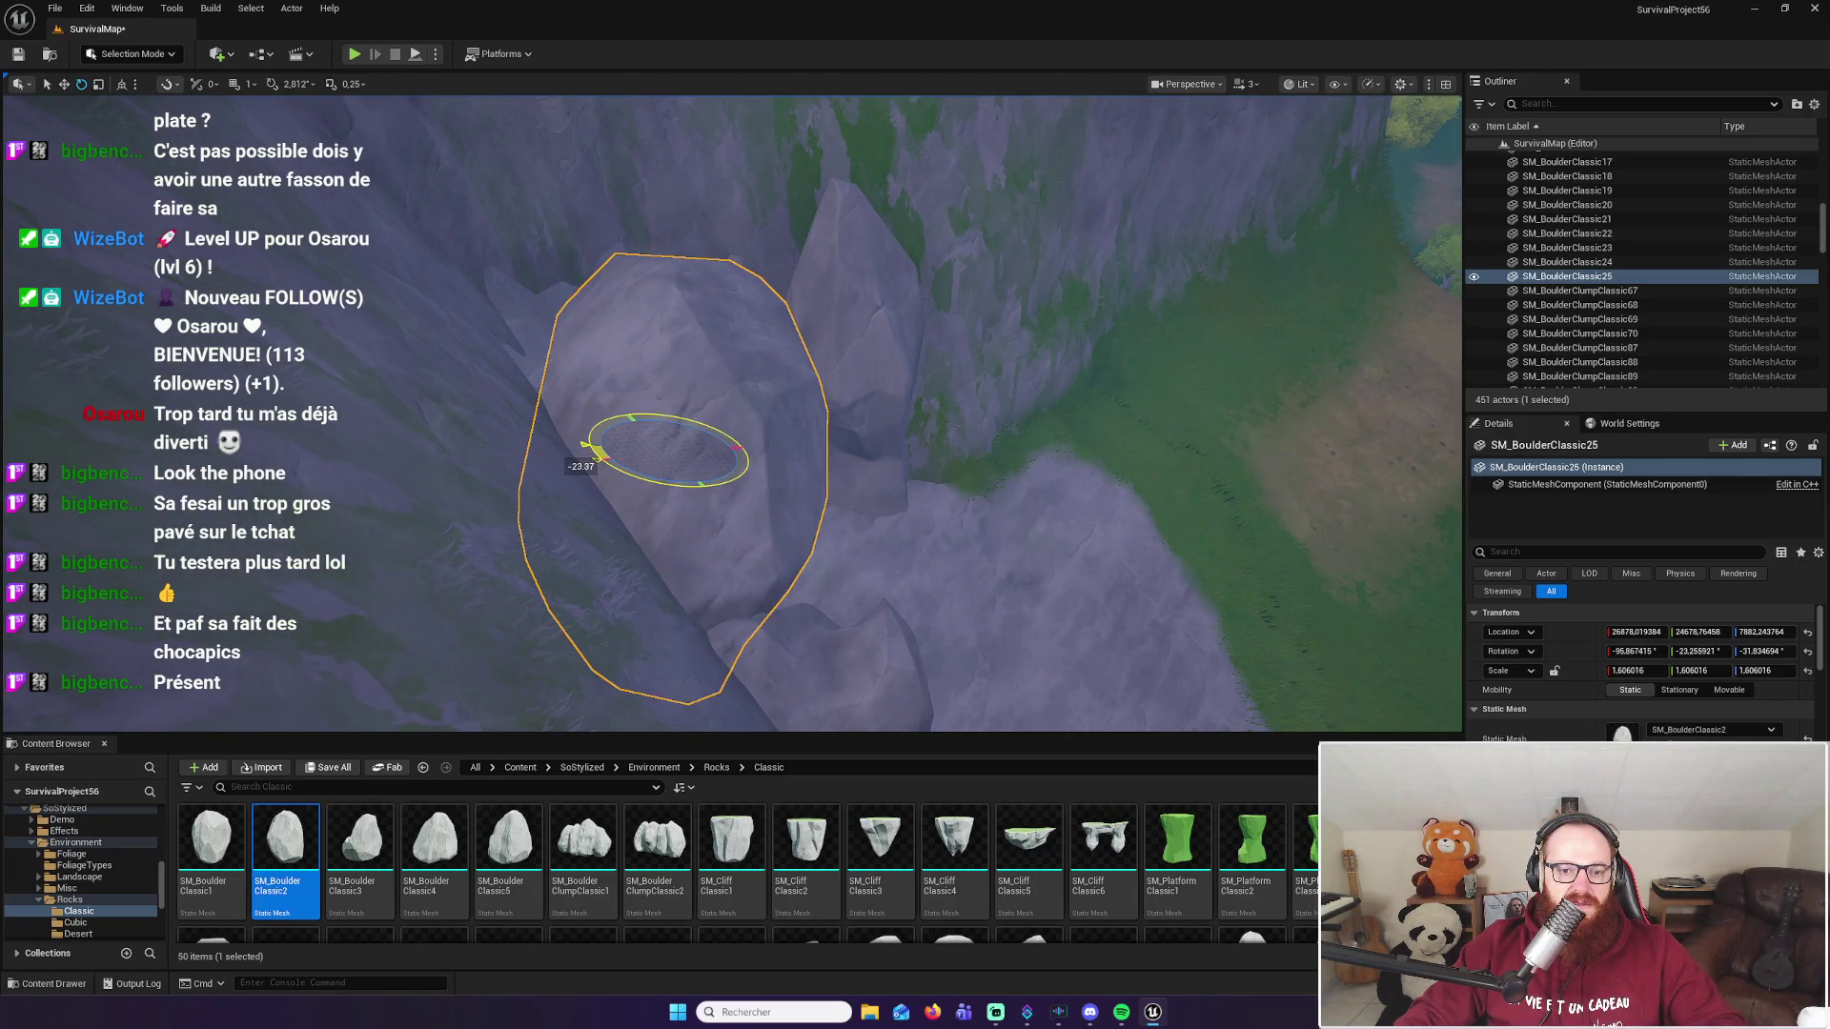
pyautogui.press('w')
# Step: Orbit around the boulder arch, checking it from the sides and from below
pyautogui.moveTo(792, 379); pyautogui.dragTo(792, 458)
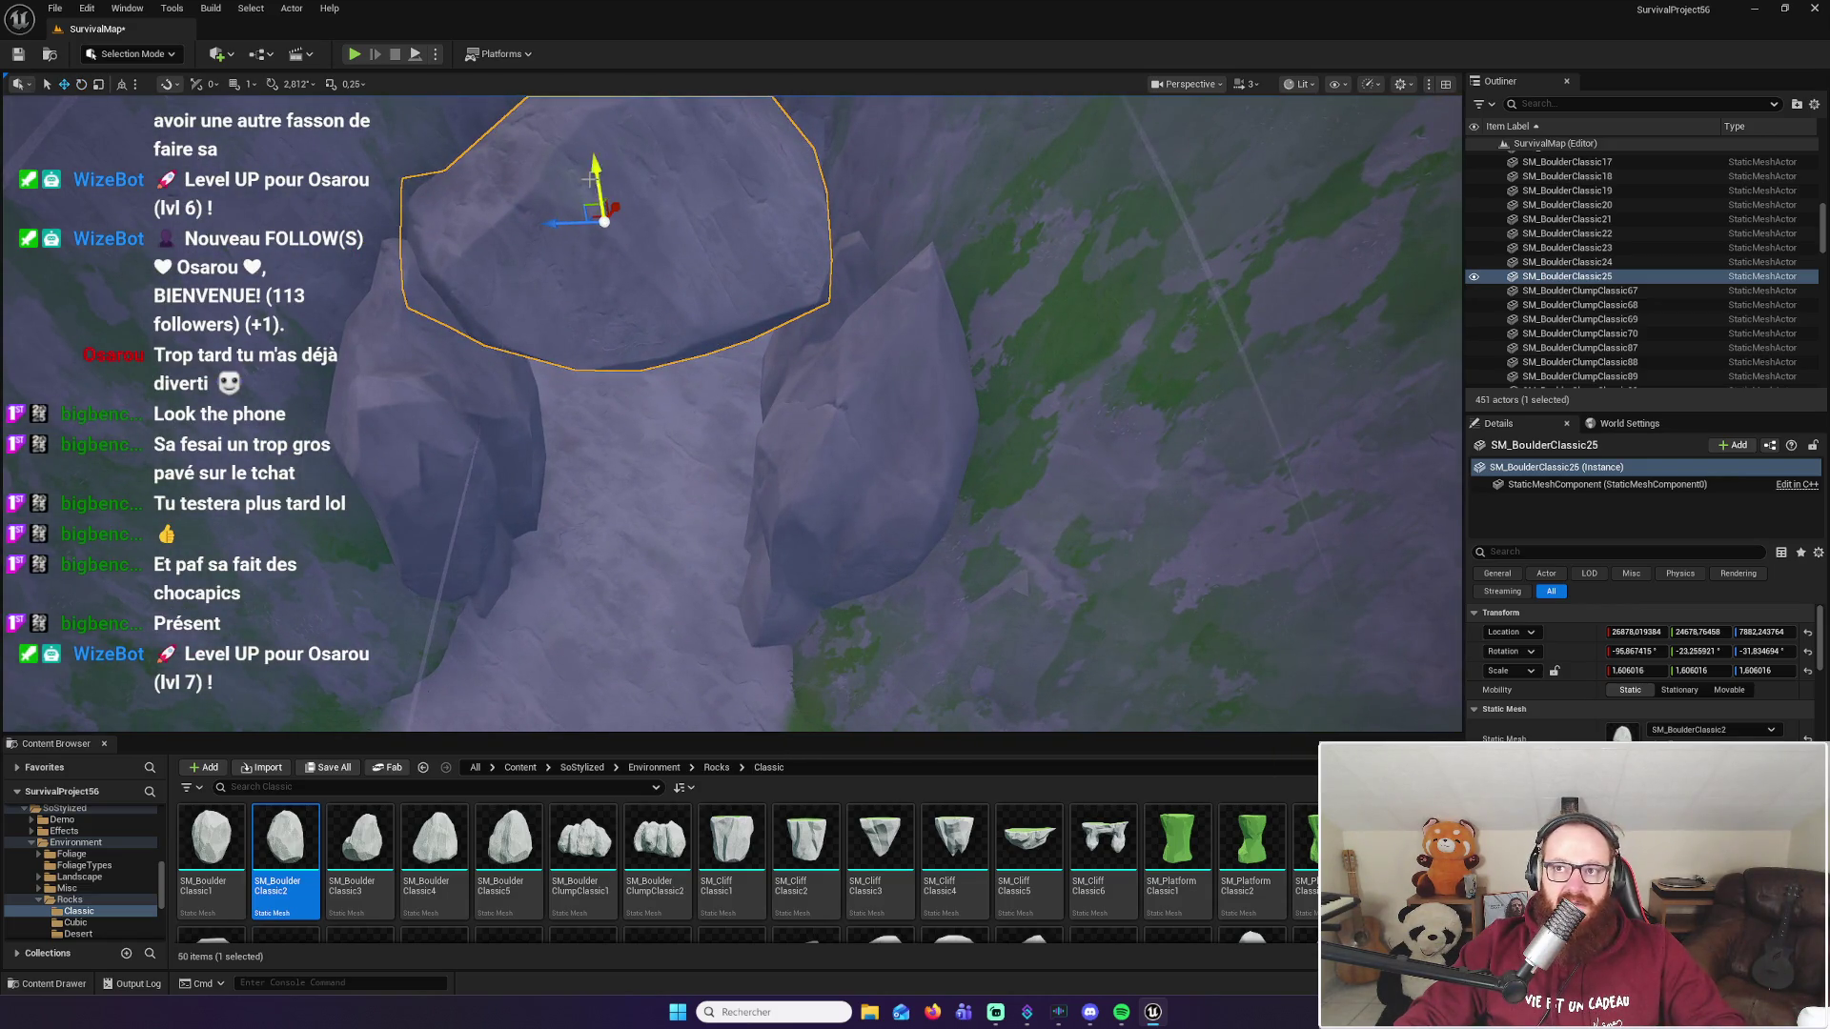
pyautogui.moveTo(601, 253); pyautogui.dragTo(629, 281)
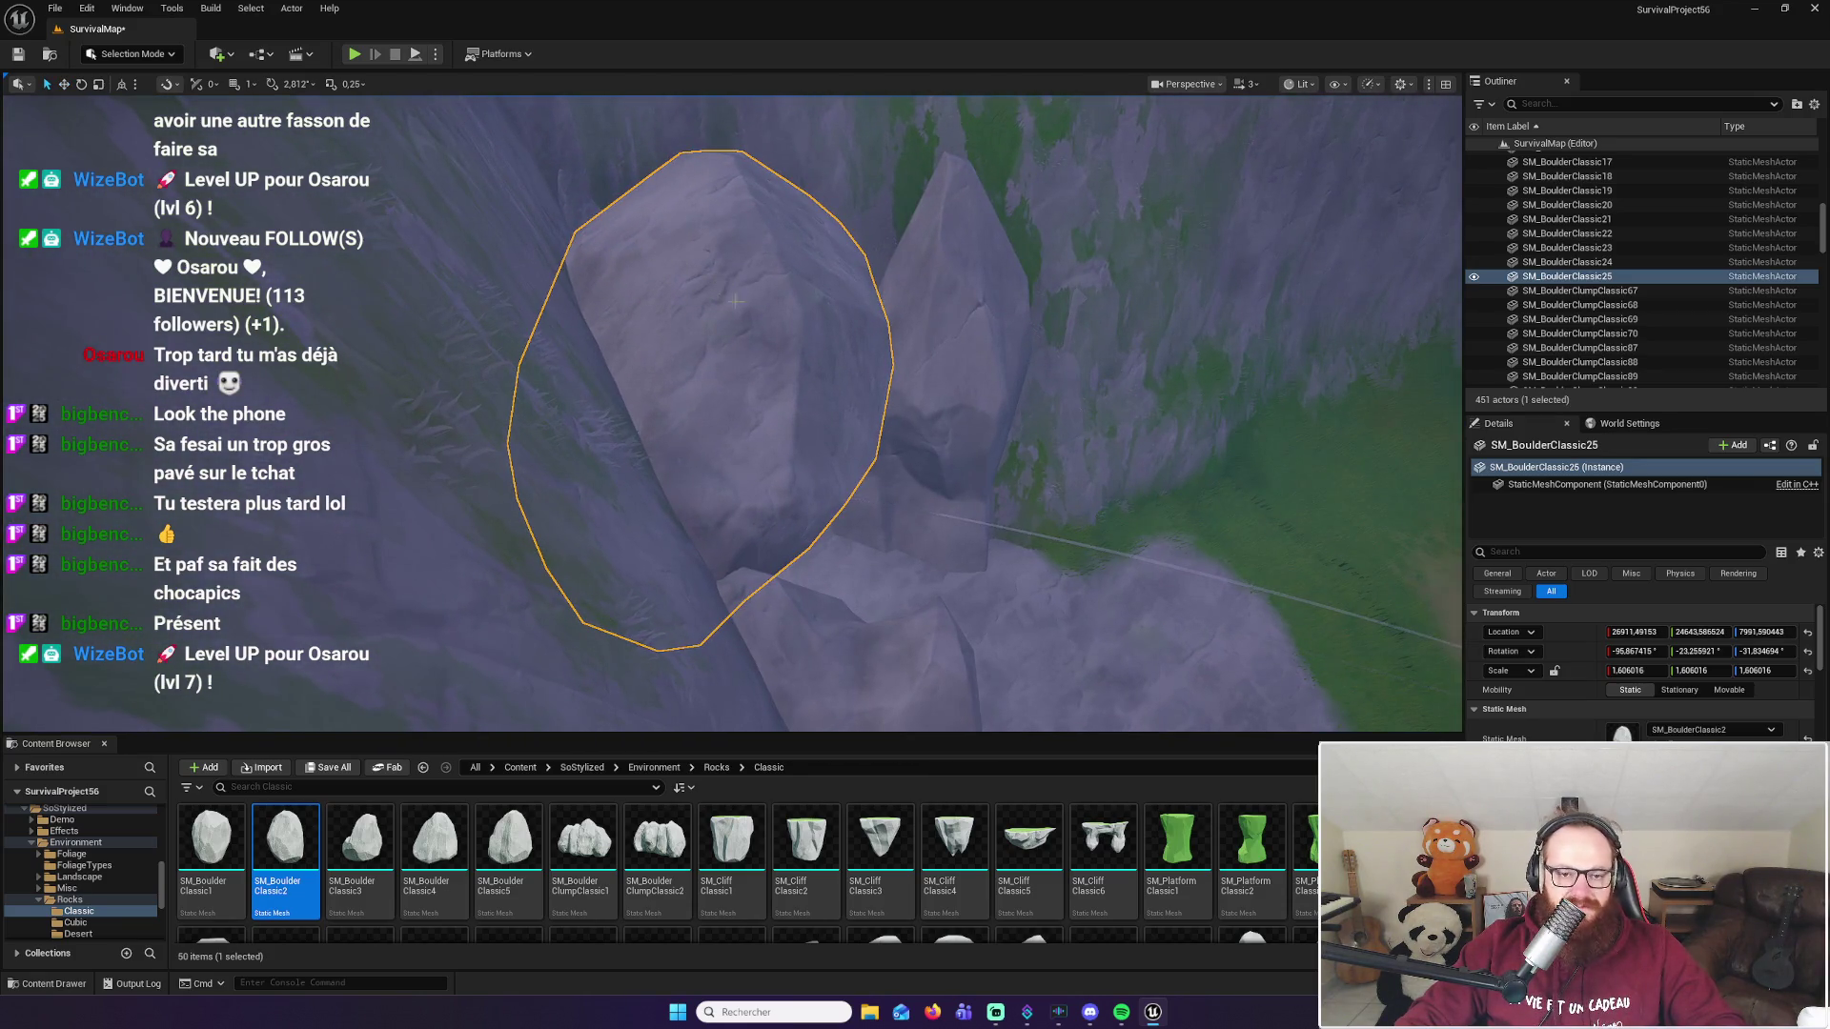
pyautogui.moveTo(735, 348)
pyautogui.mouseDown()
pyautogui.moveTo(735, 327)
pyautogui.moveTo(791, 334)
pyautogui.moveTo(808, 305)
pyautogui.mouseUp()
pyautogui.moveTo(636, 381)
pyautogui.mouseDown()
pyautogui.moveTo(637, 445)
pyautogui.moveTo(794, 337)
pyautogui.mouseUp()
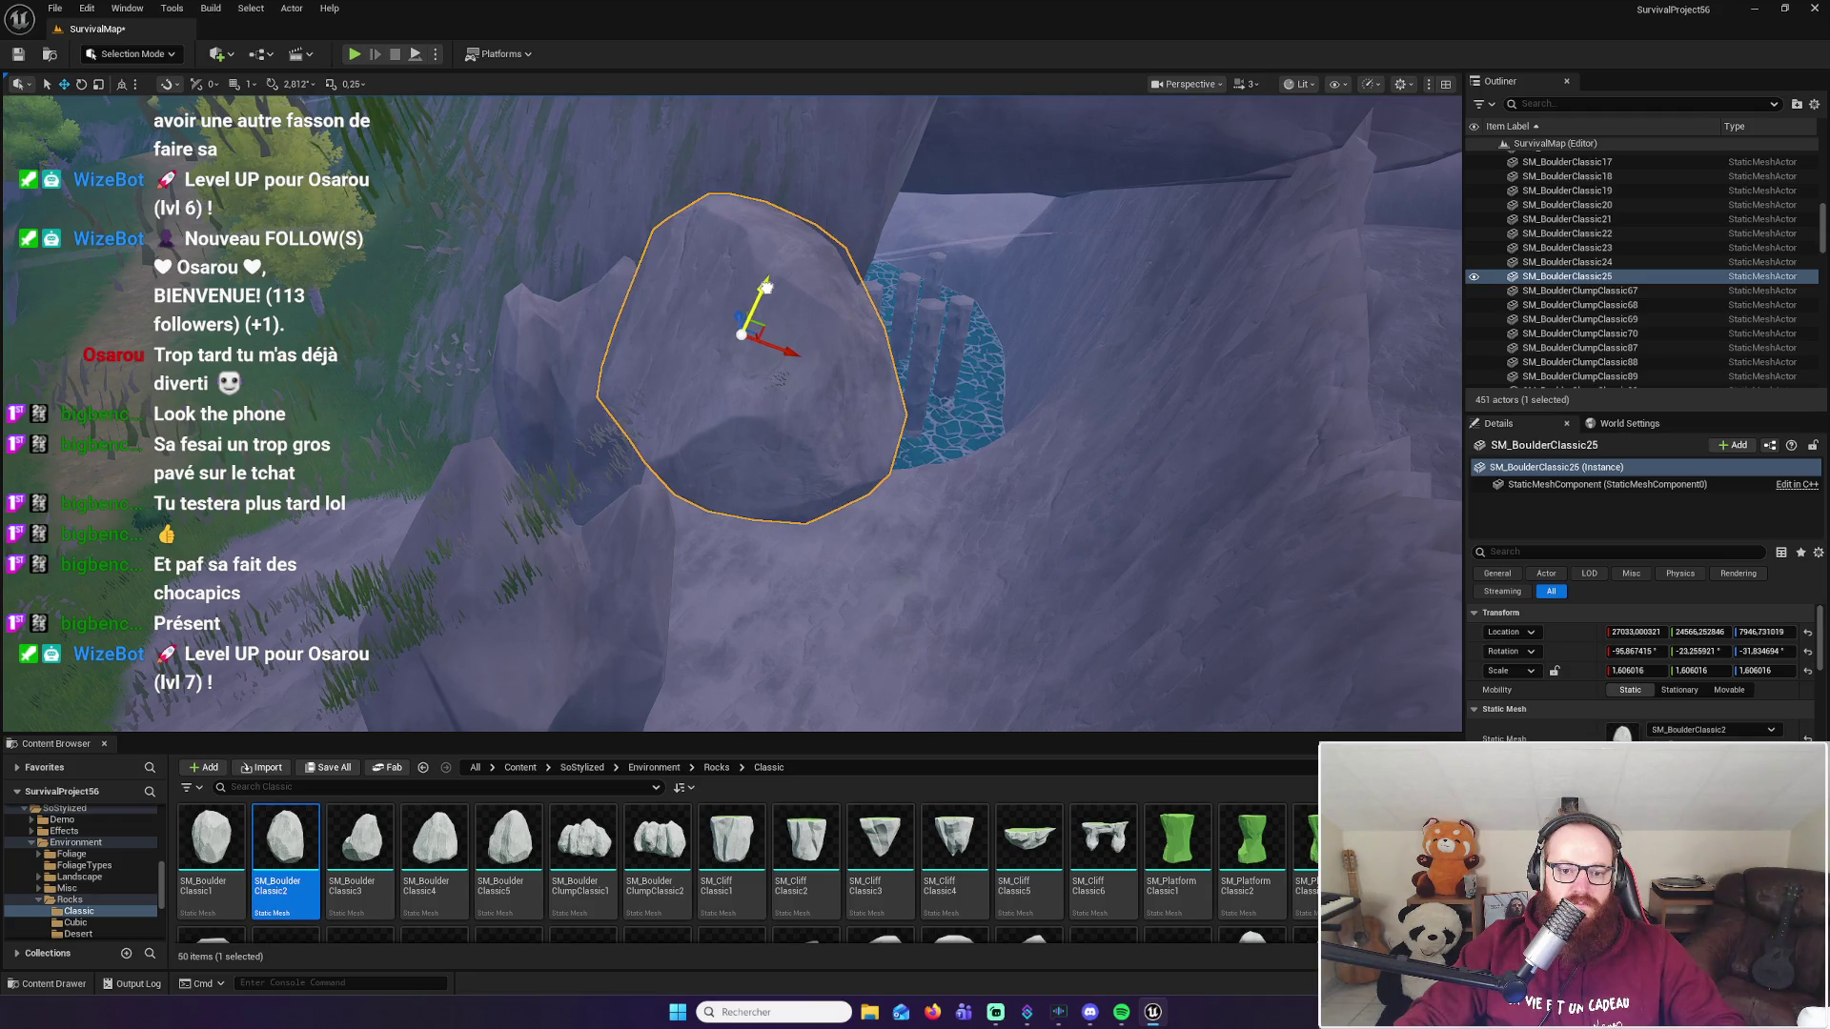
pyautogui.moveTo(940, 410)
pyautogui.mouseDown()
pyautogui.moveTo(941, 295)
pyautogui.moveTo(939, 413)
pyautogui.mouseUp()
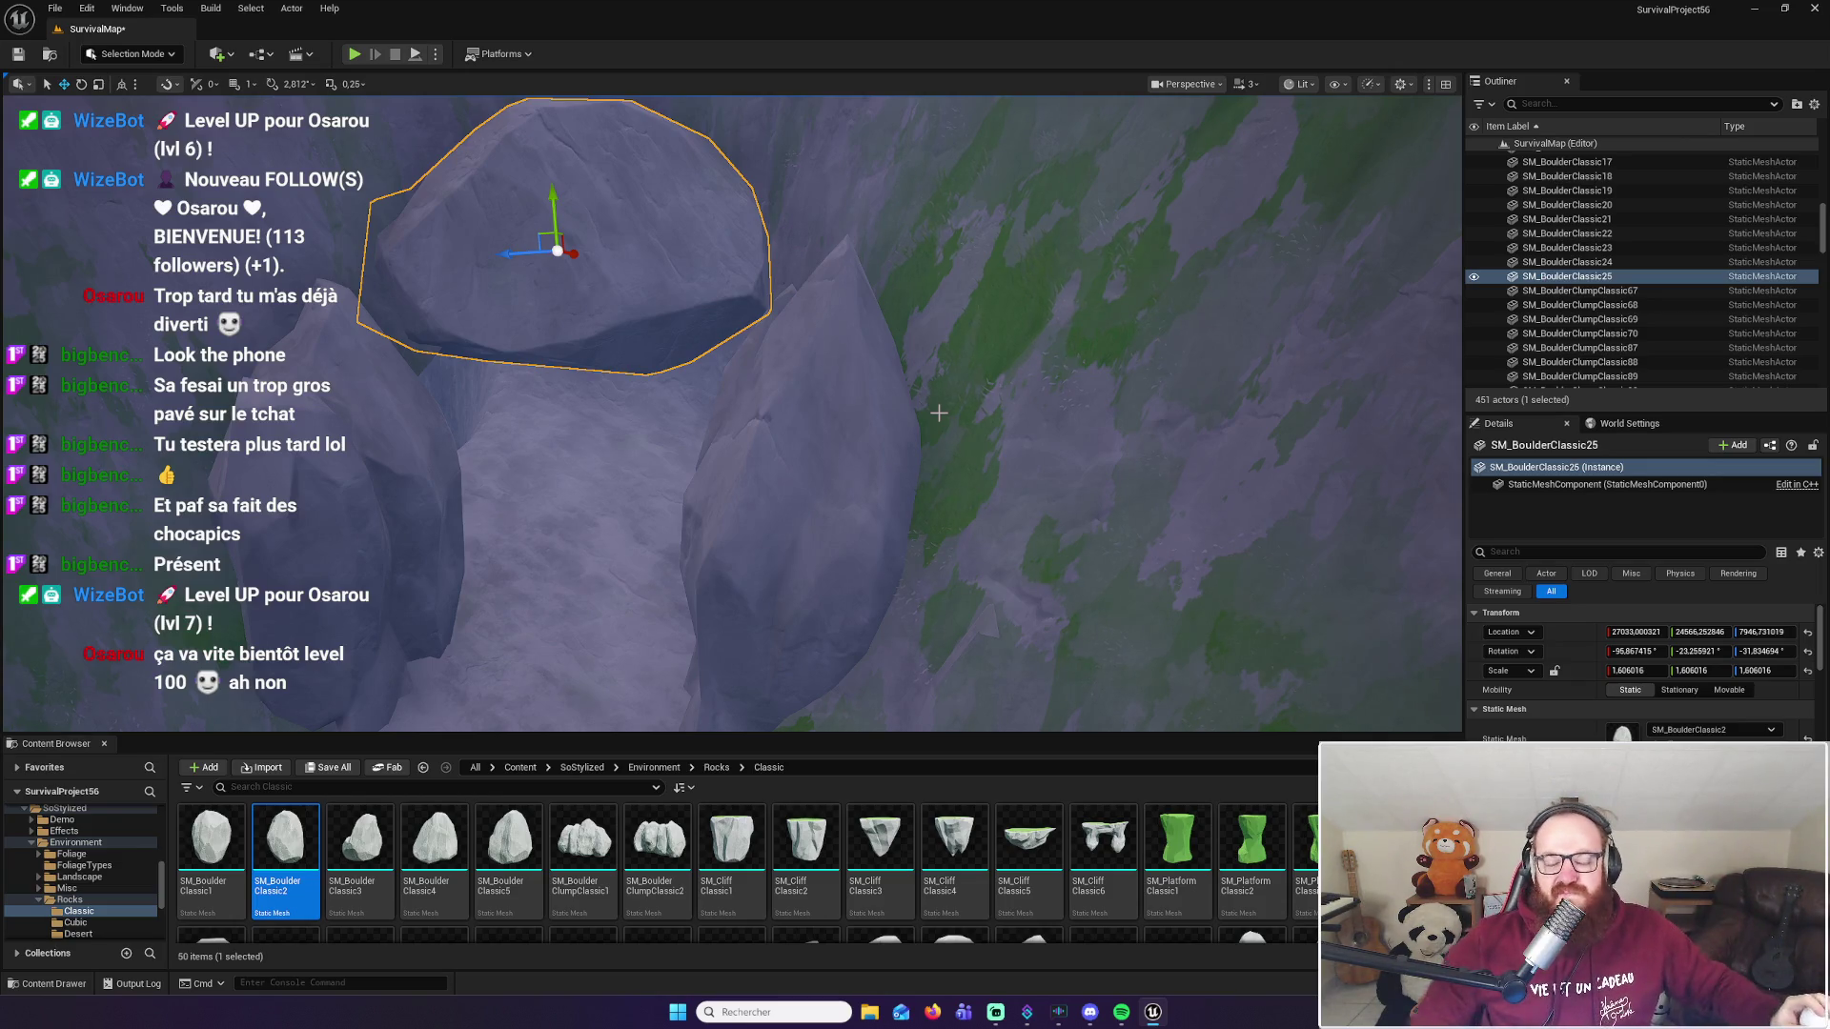
pyautogui.moveTo(941, 402)
pyautogui.mouseDown()
pyautogui.moveTo(829, 415)
pyautogui.moveTo(799, 332)
pyautogui.moveTo(773, 399)
pyautogui.mouseUp()
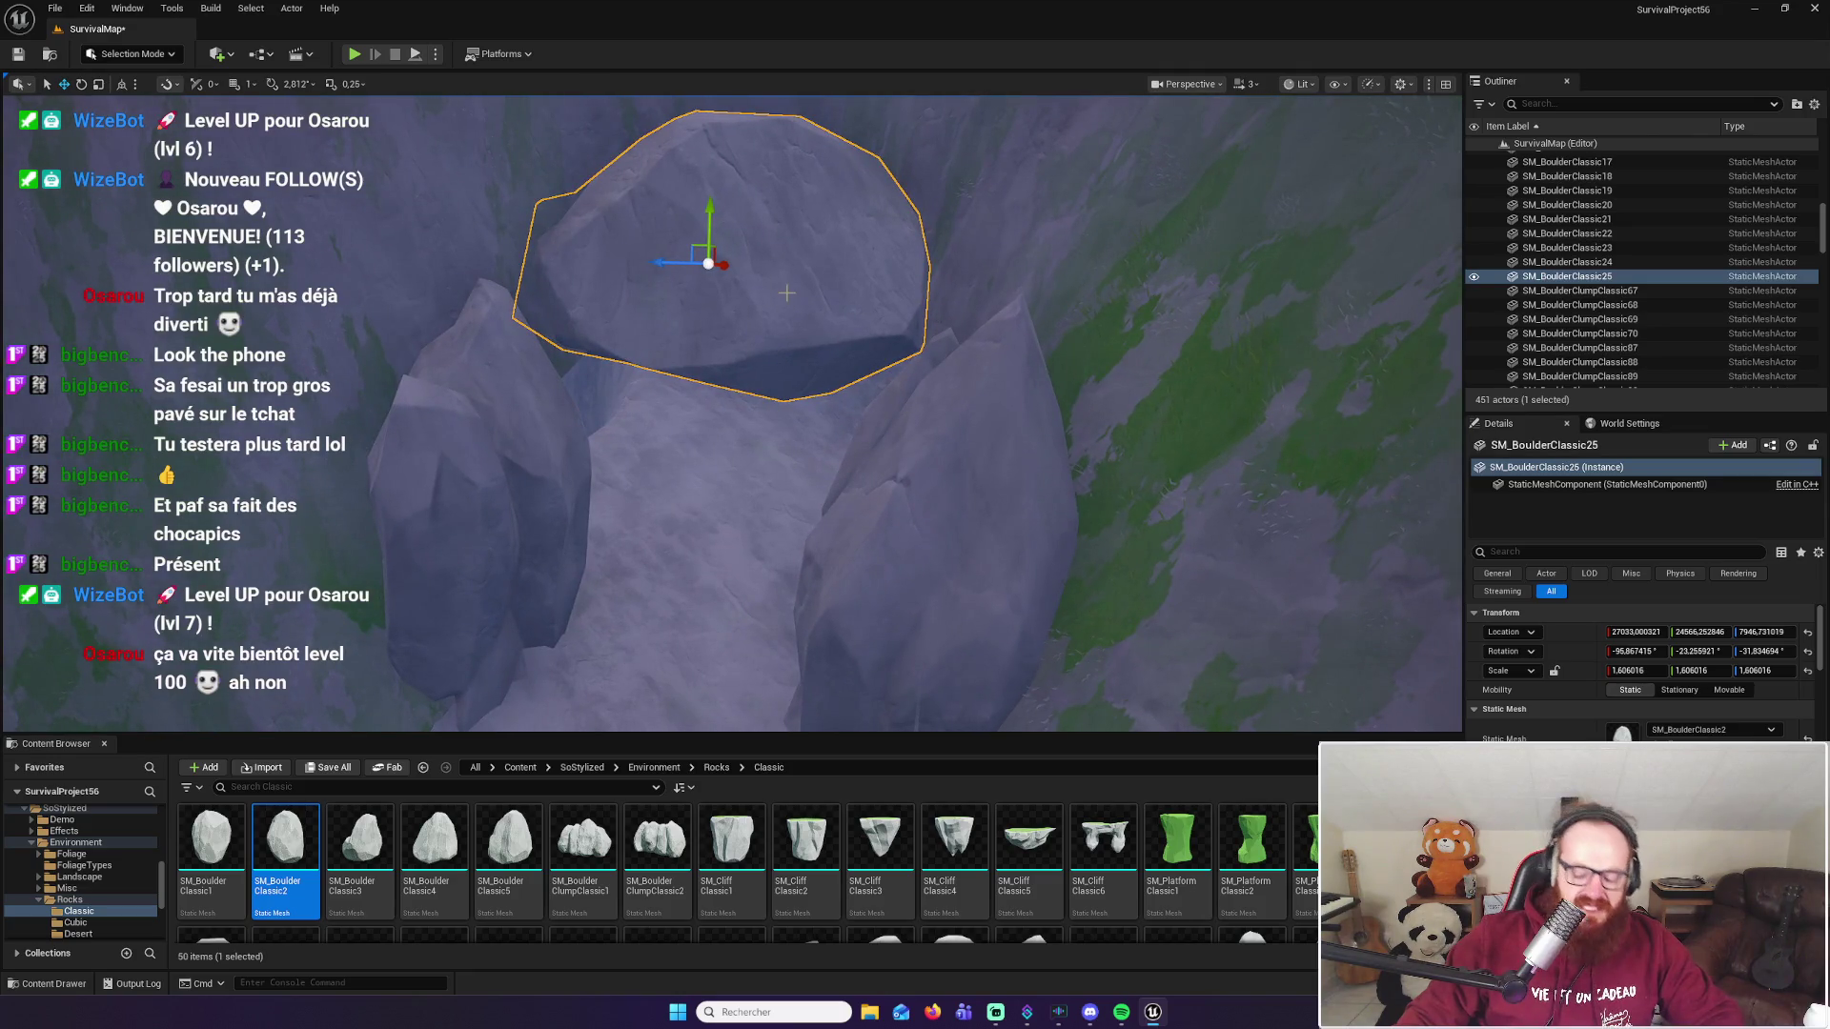
# Step: Delete the boulder arch and select the tall cliff rock SM_CliffClassic44
pyautogui.press('Delete')
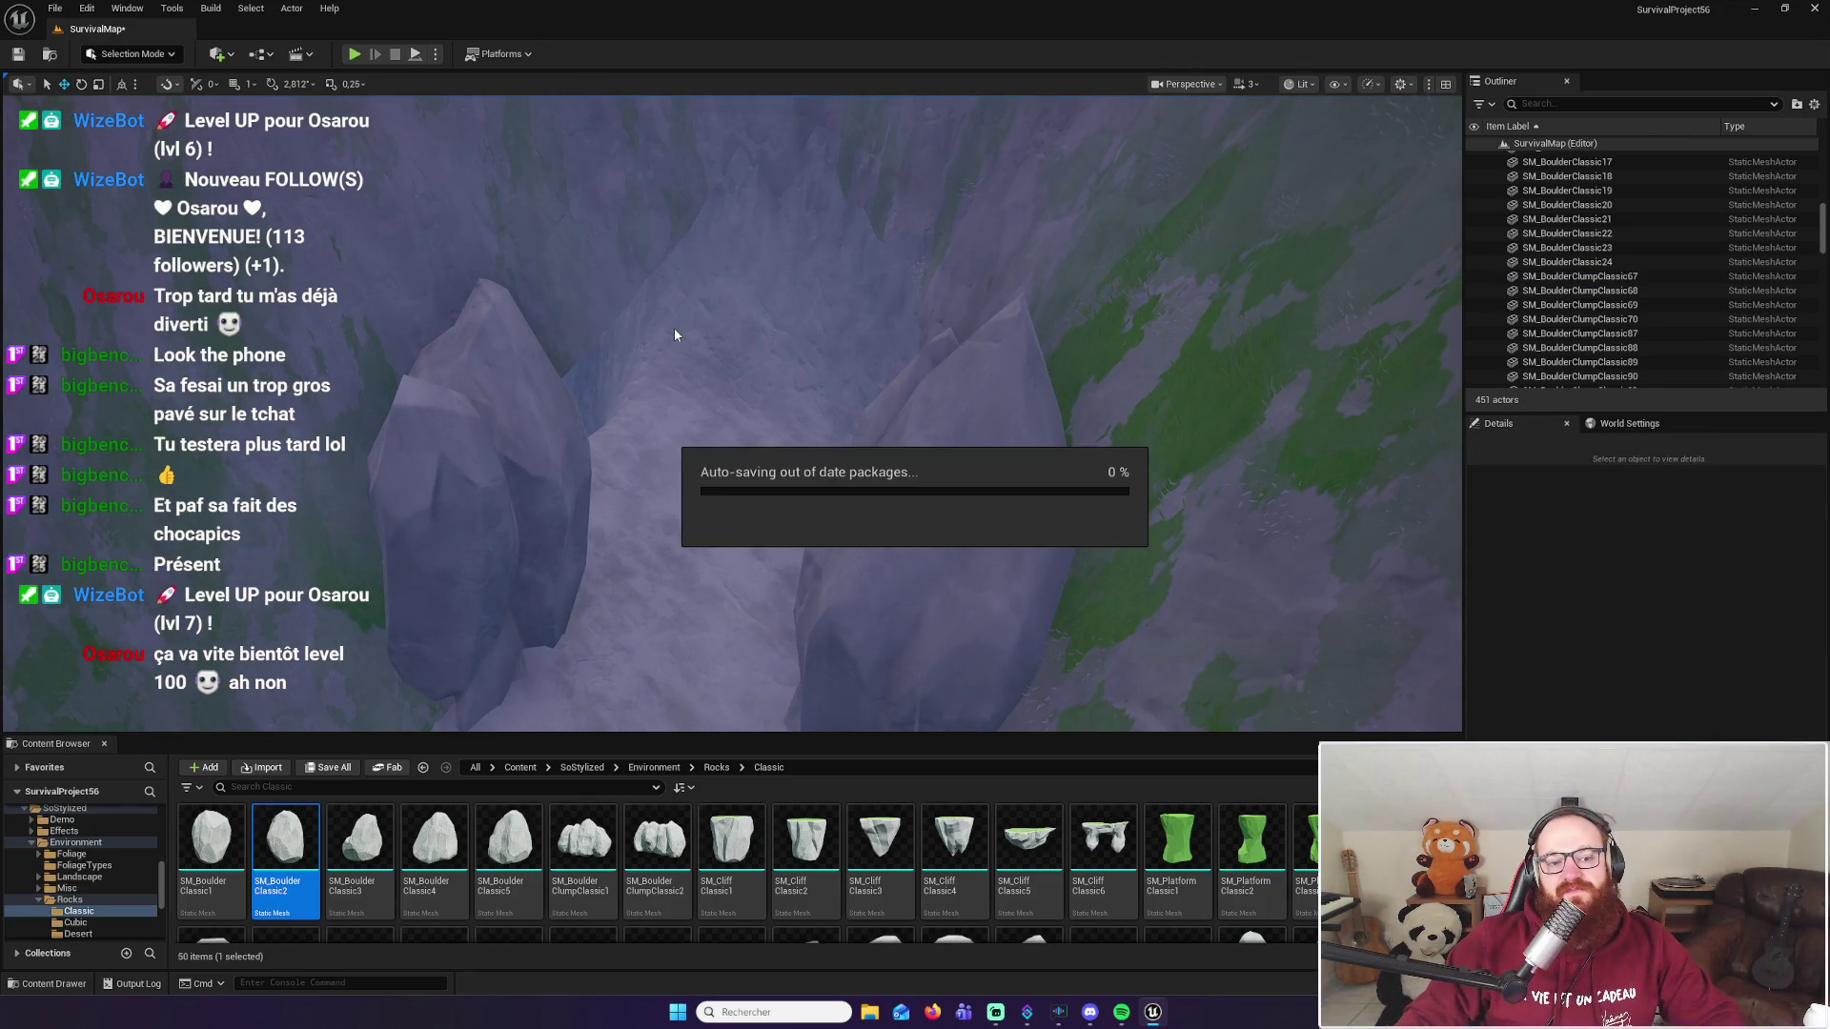
pyautogui.moveTo(705, 334)
pyautogui.mouseDown()
pyautogui.moveTo(705, 228)
pyautogui.moveTo(679, 223)
pyautogui.moveTo(663, 239)
pyautogui.moveTo(782, 360)
pyautogui.mouseUp()
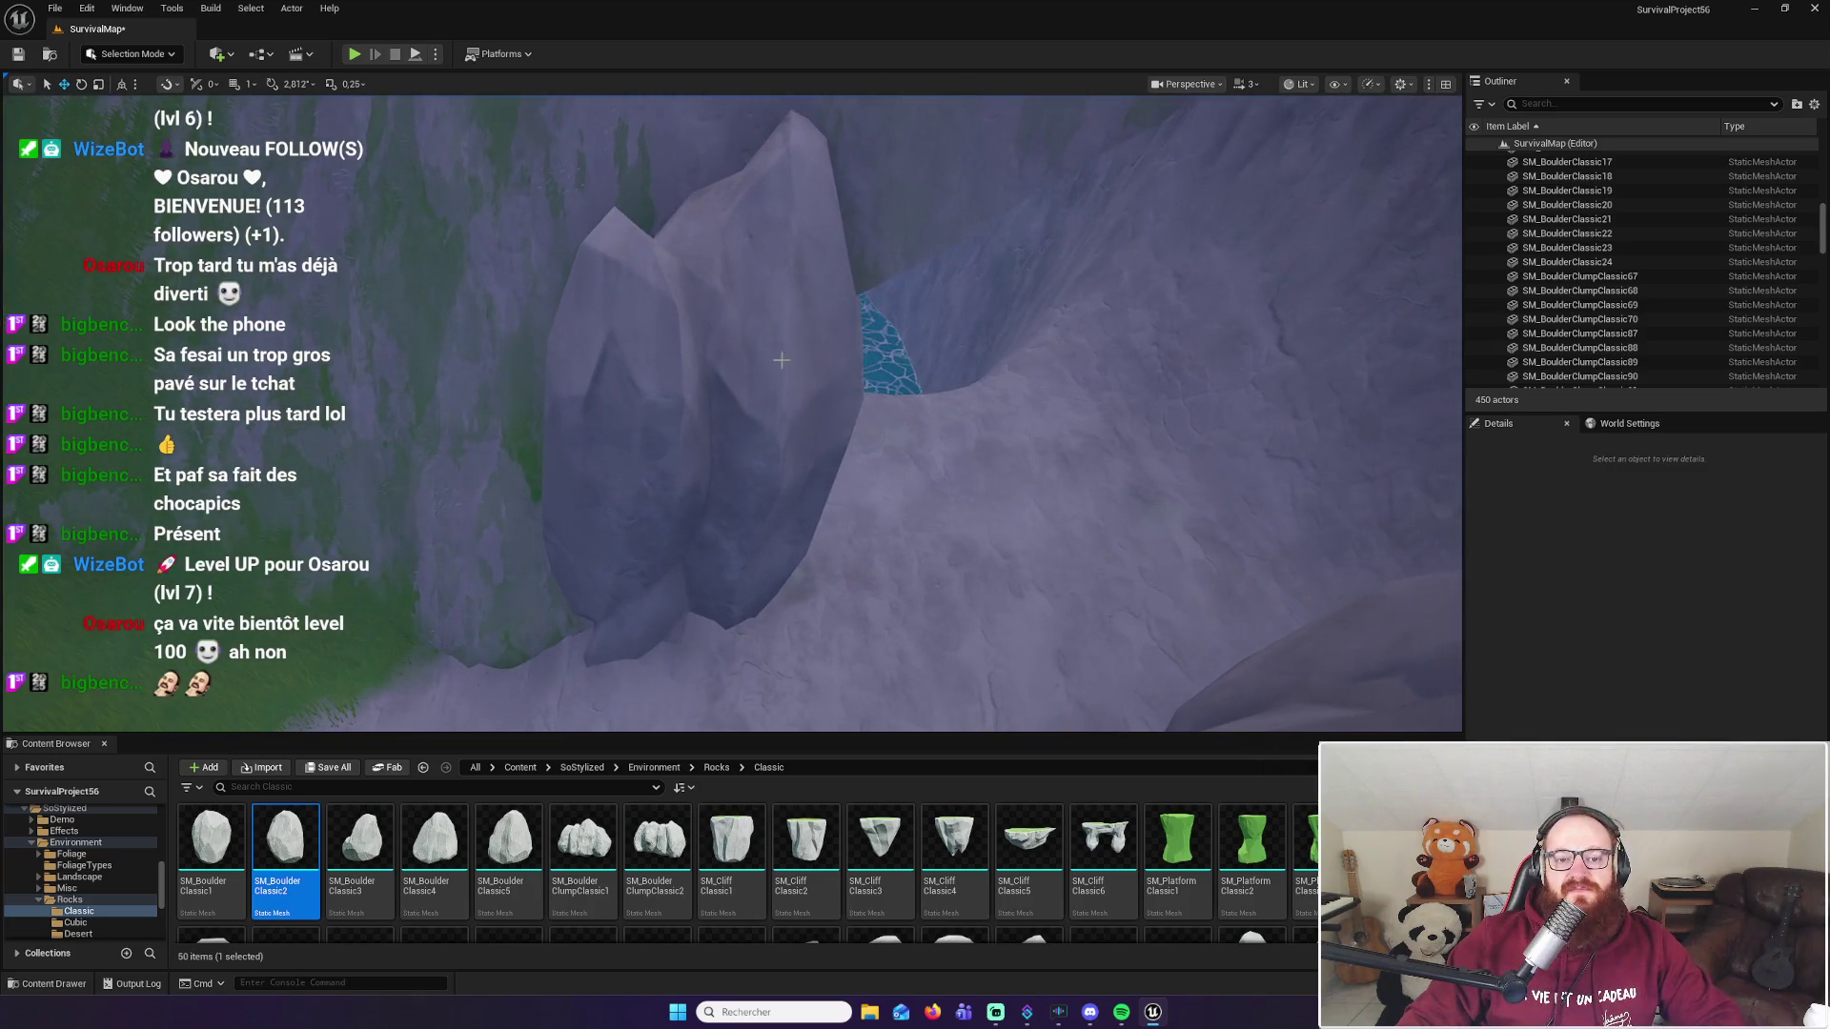
pyautogui.click(776, 363)
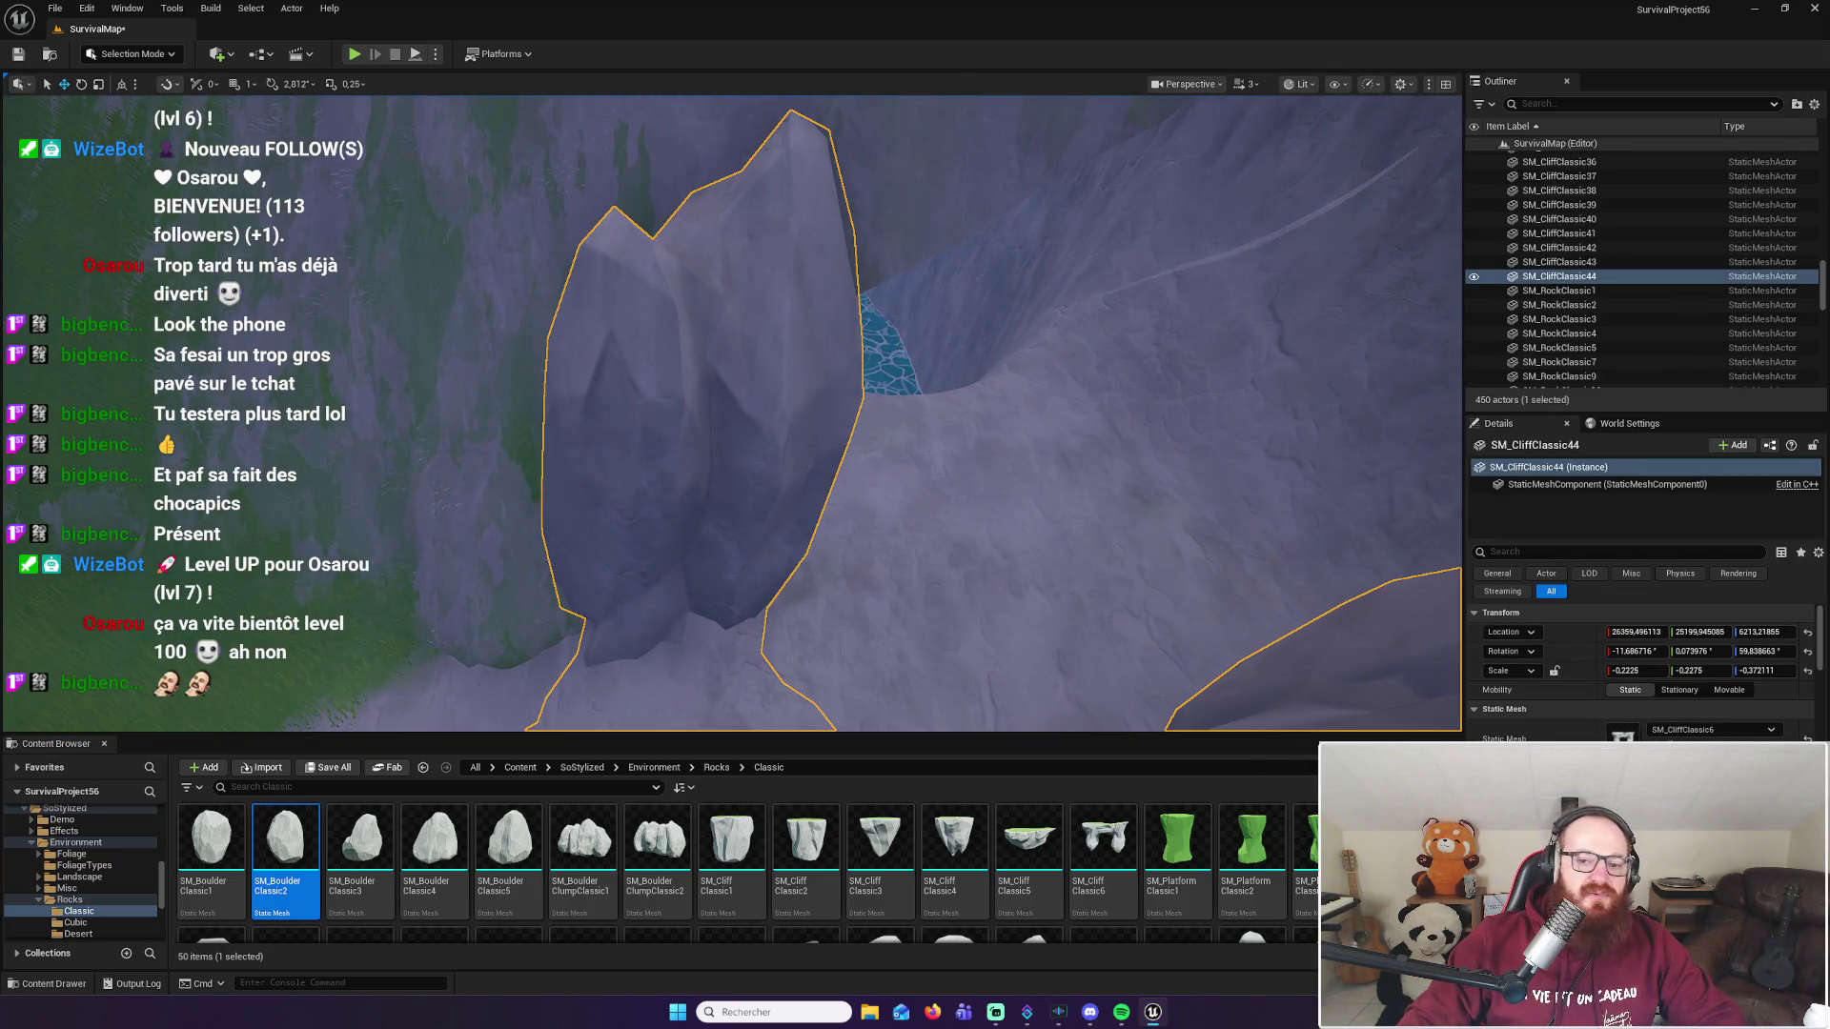
# Step: Scale the cliff rock thinner on Y, then delete it to open the passage
pyautogui.moveTo(864, 551)
pyautogui.mouseDown()
pyautogui.moveTo(853, 520)
pyautogui.moveTo(864, 551)
pyautogui.mouseUp()
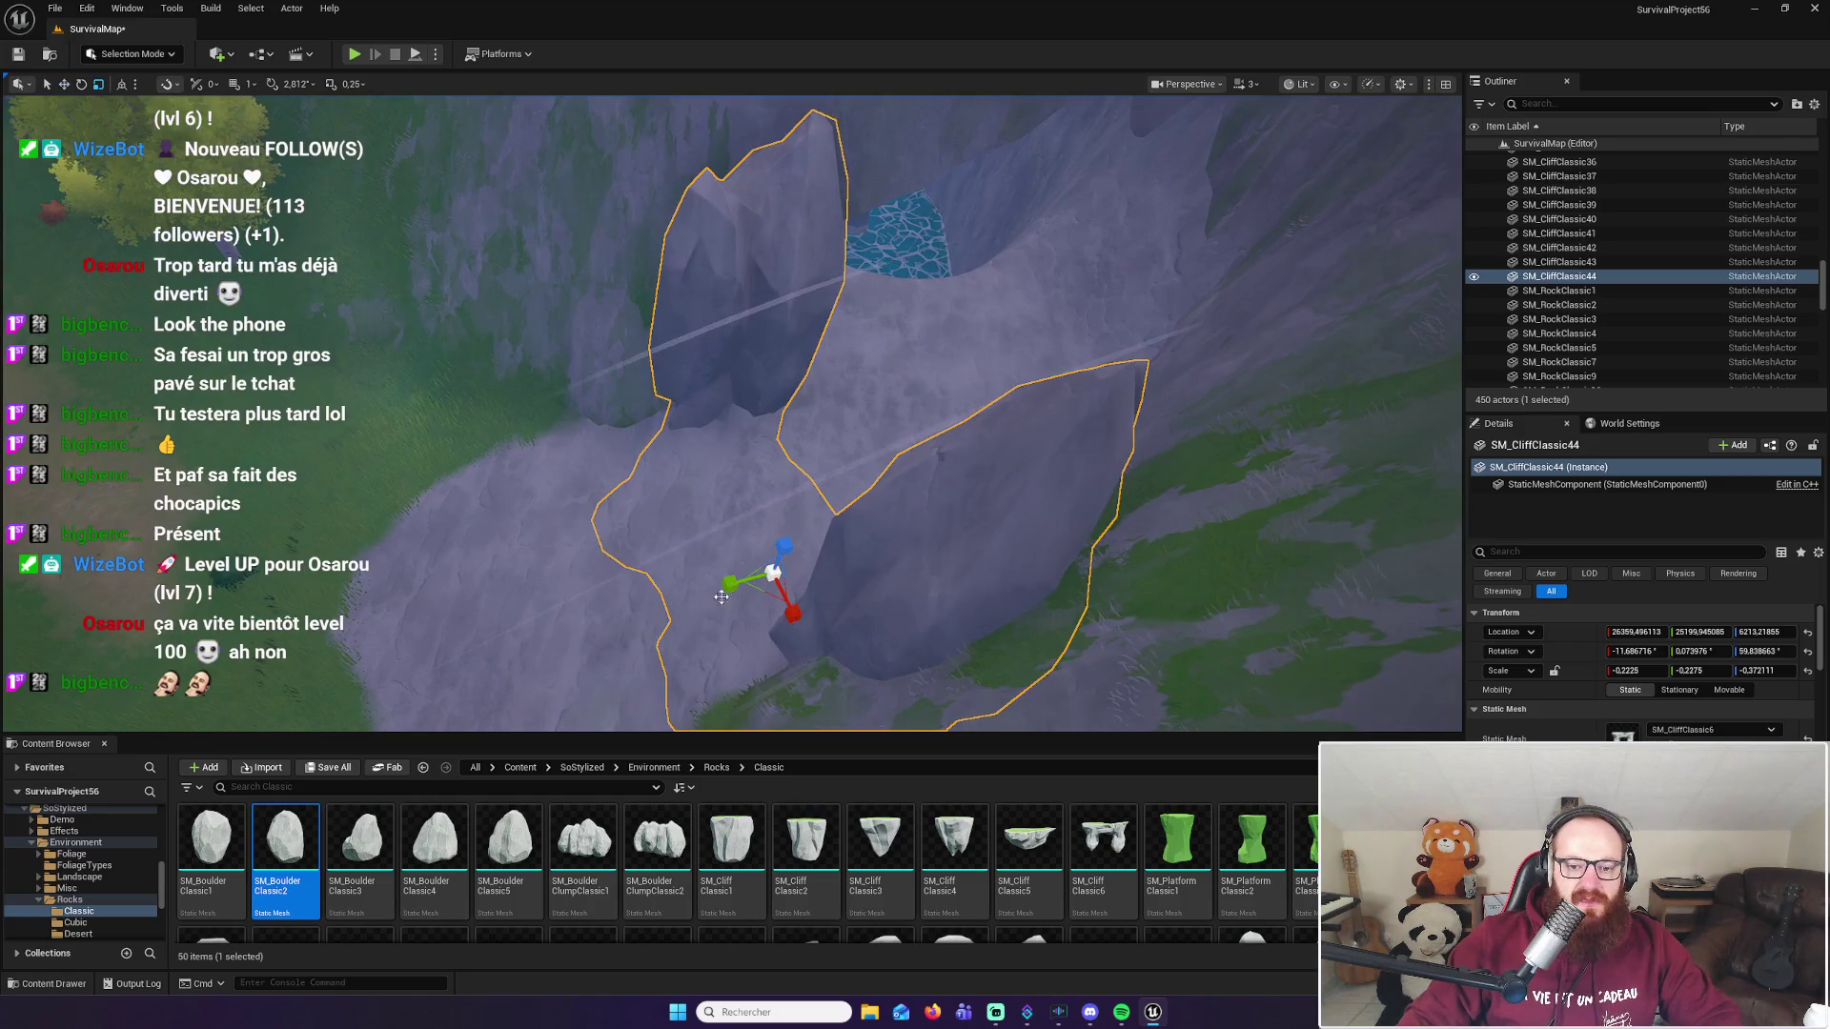
pyautogui.moveTo(721, 597); pyautogui.dragTo(749, 592)
pyautogui.scroll(5, 782, 410)
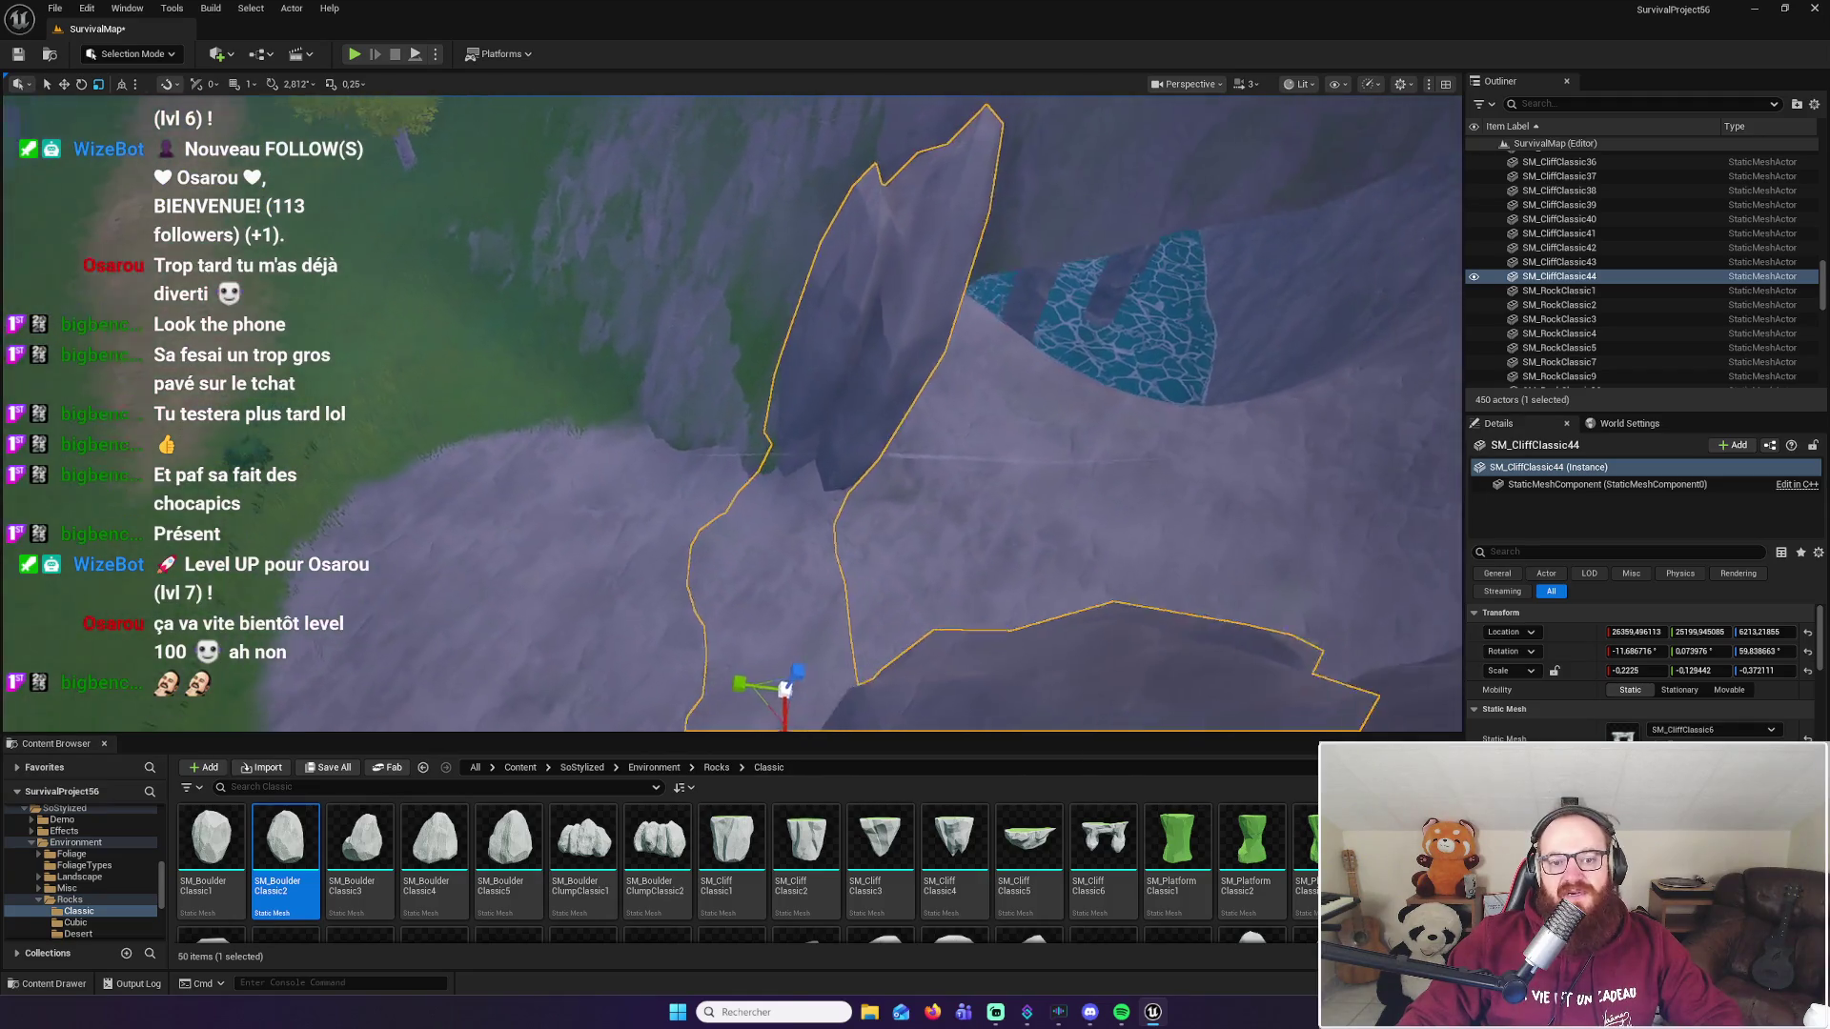
pyautogui.scroll(-6, 732, 410)
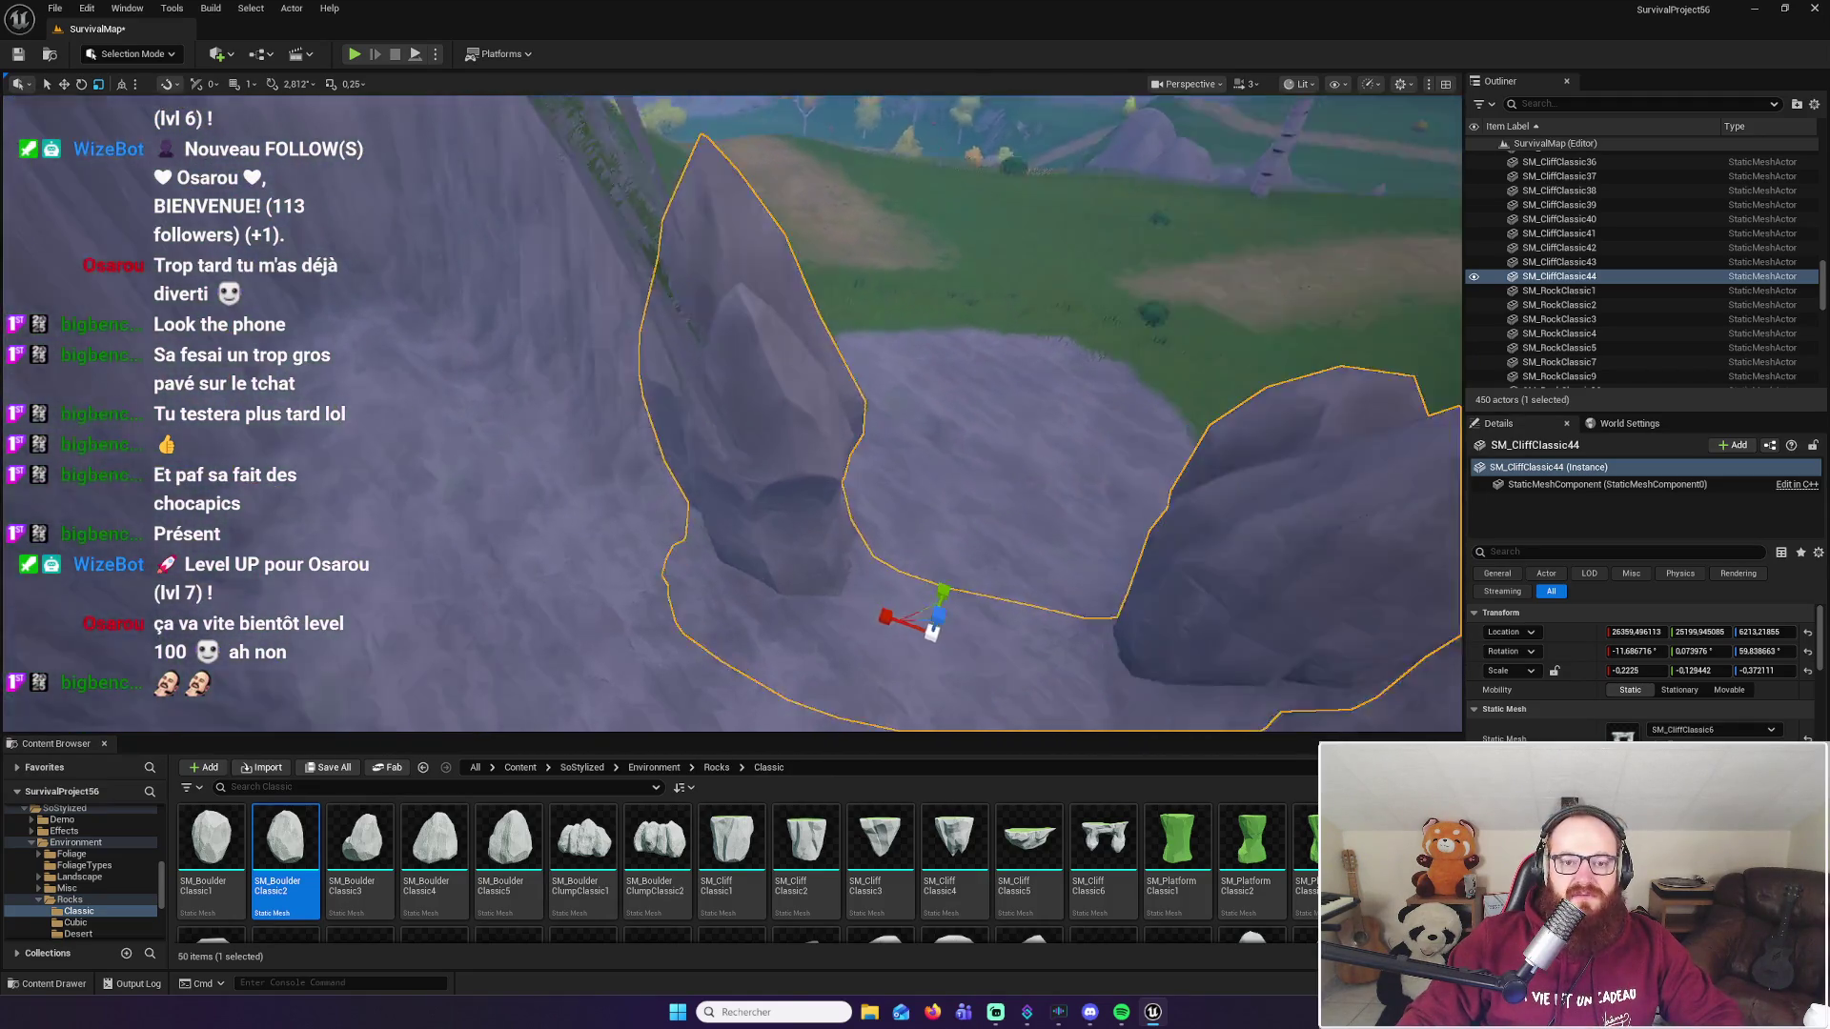
pyautogui.moveTo(856, 472); pyautogui.dragTo(845, 471)
pyautogui.press('Delete')
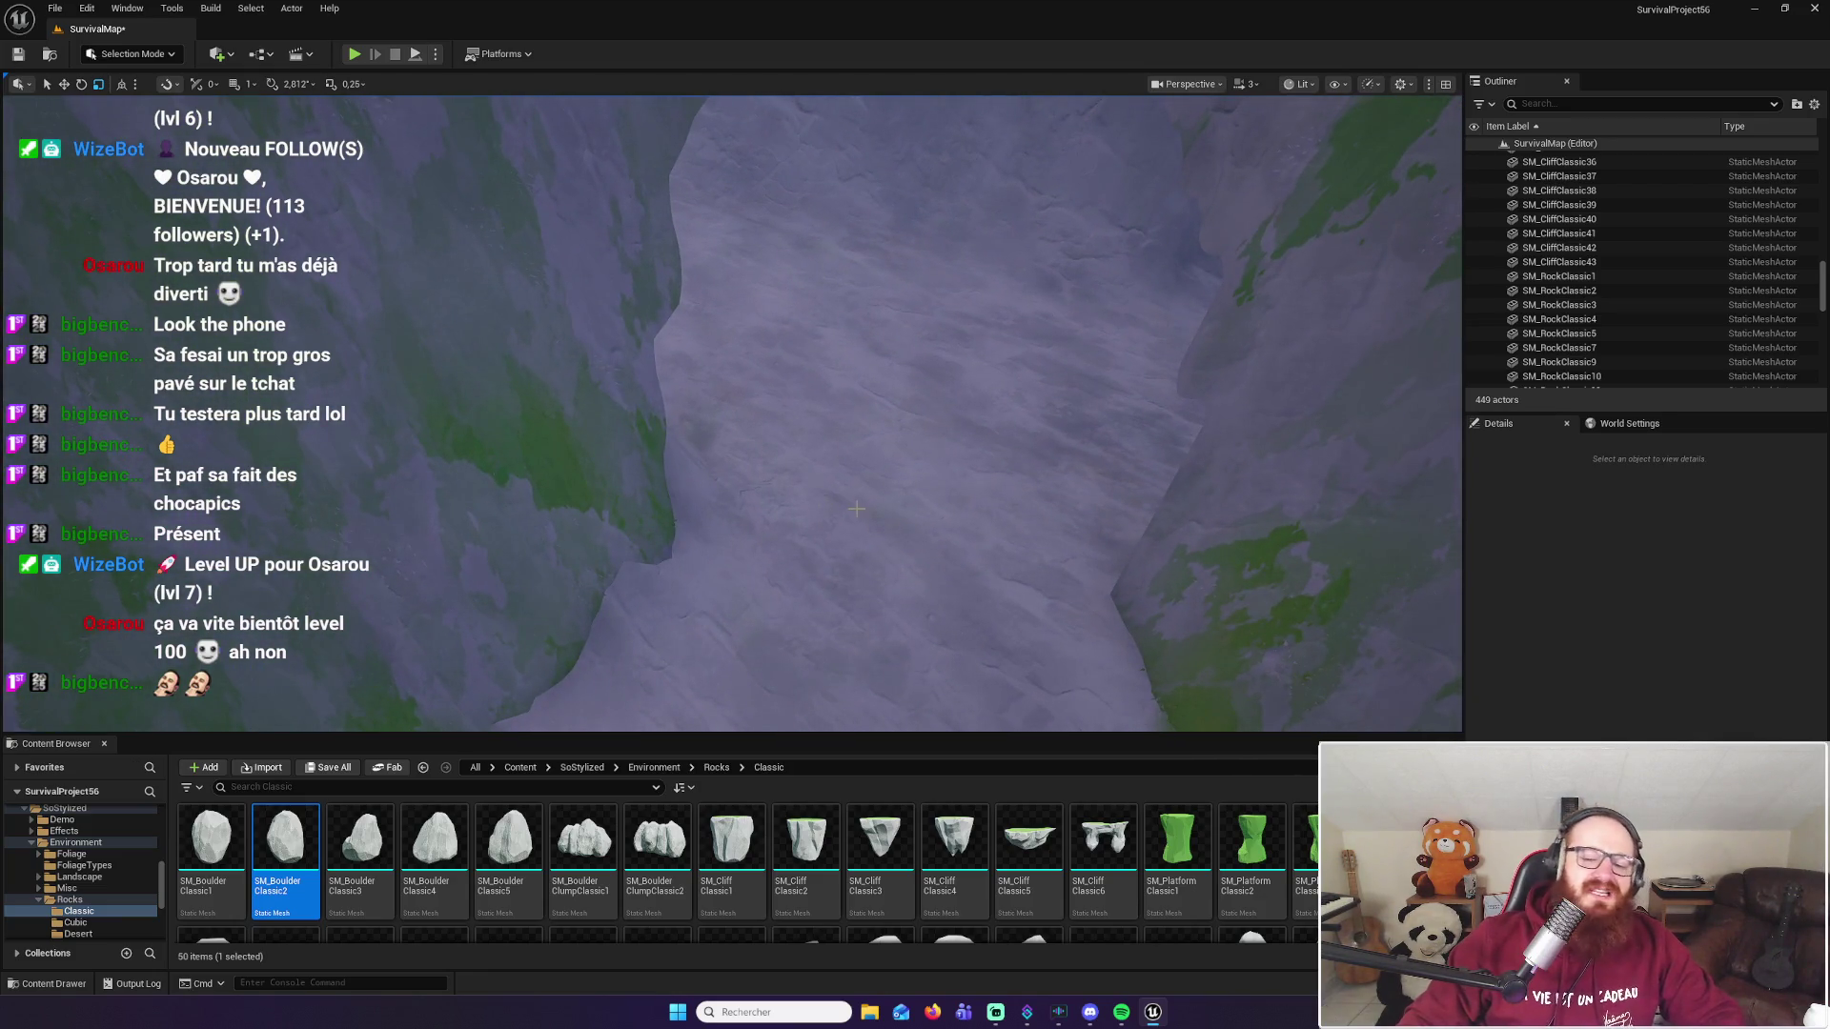
# Step: Place SM_BoulderClassic3 in the passage, stretch it to about twice its height and tilt it 23°
pyautogui.moveTo(361, 838); pyautogui.dragTo(533, 687)
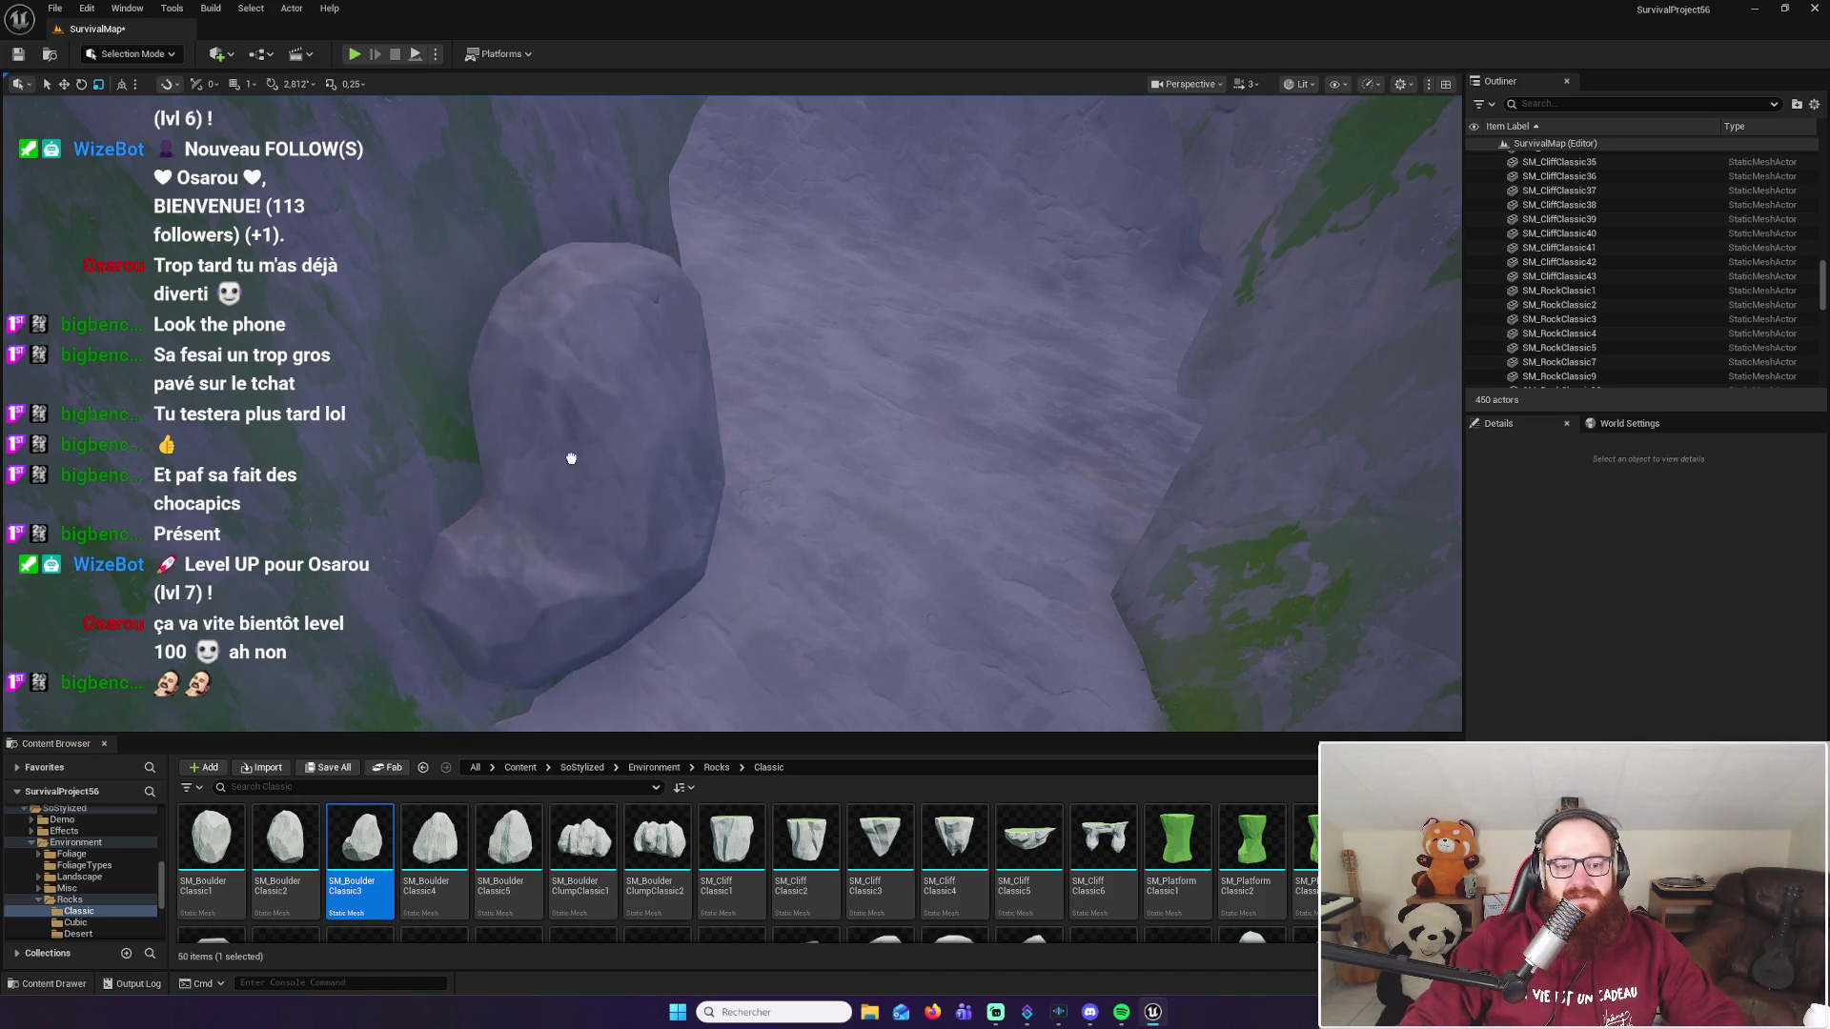
pyautogui.click(608, 463)
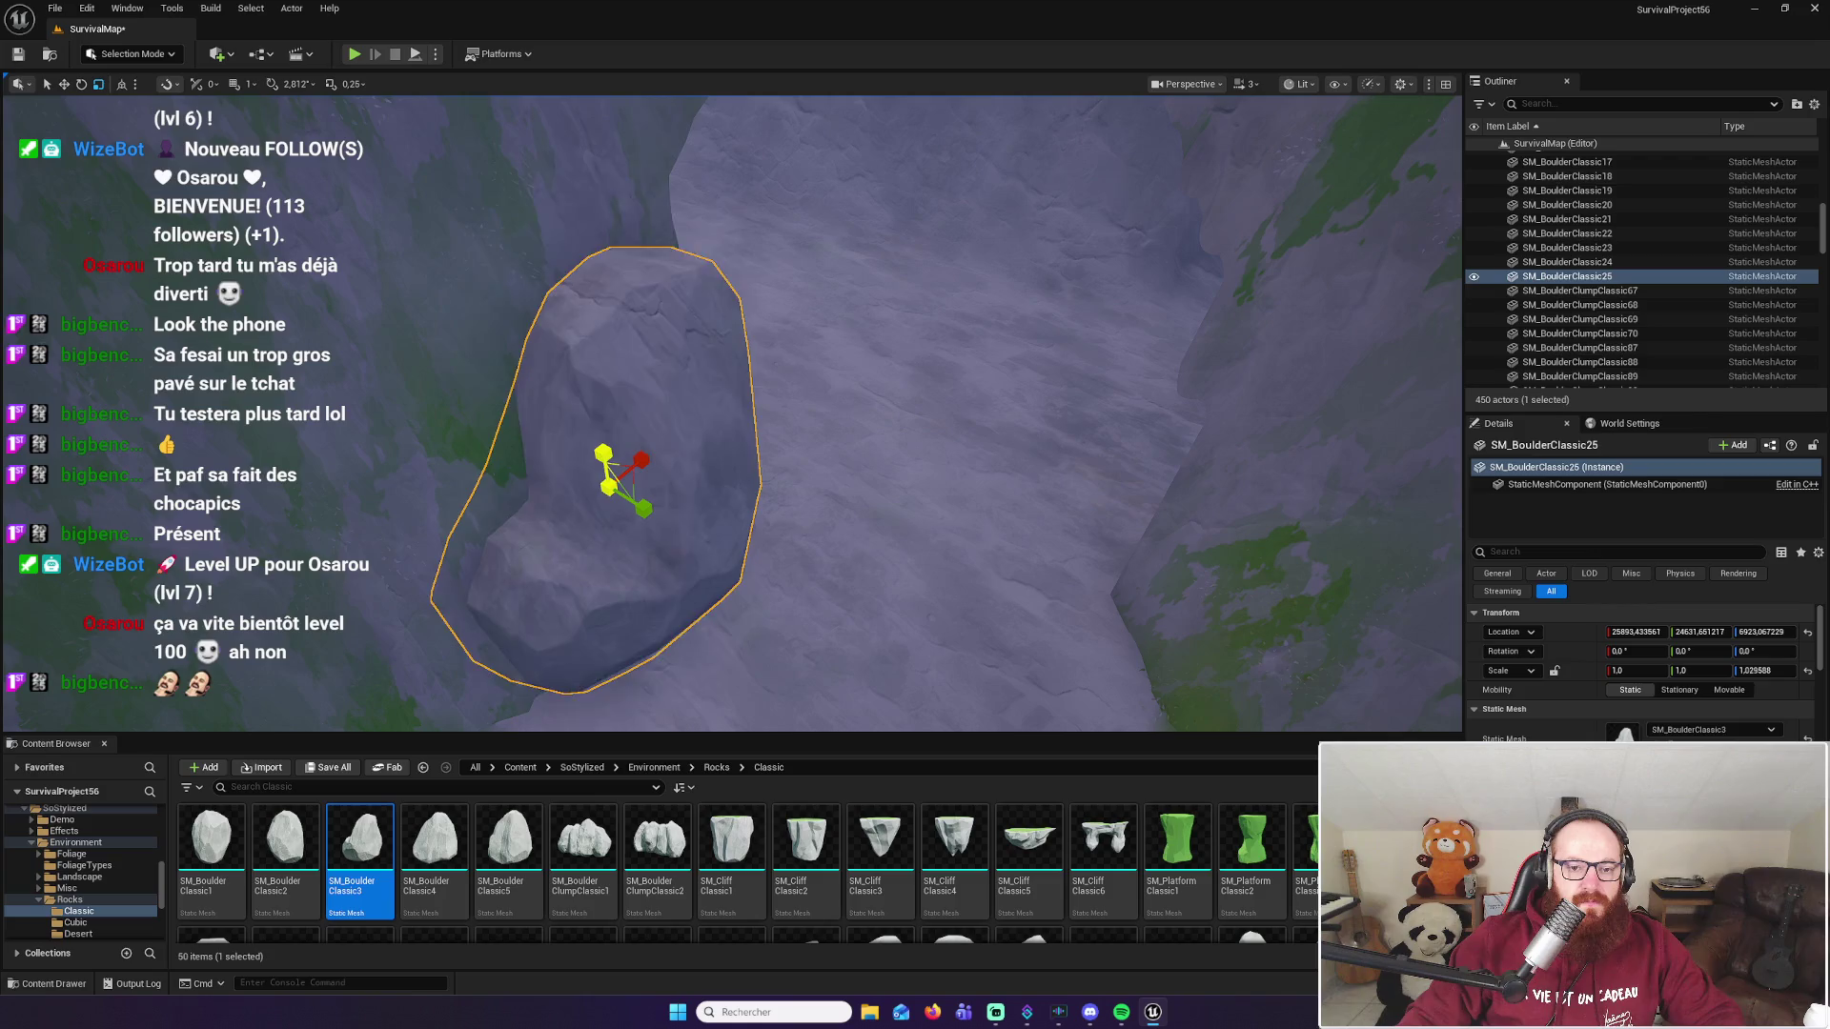
pyautogui.moveTo(608, 487); pyautogui.dragTo(662, 513)
pyautogui.moveTo(597, 567); pyautogui.dragTo(622, 572)
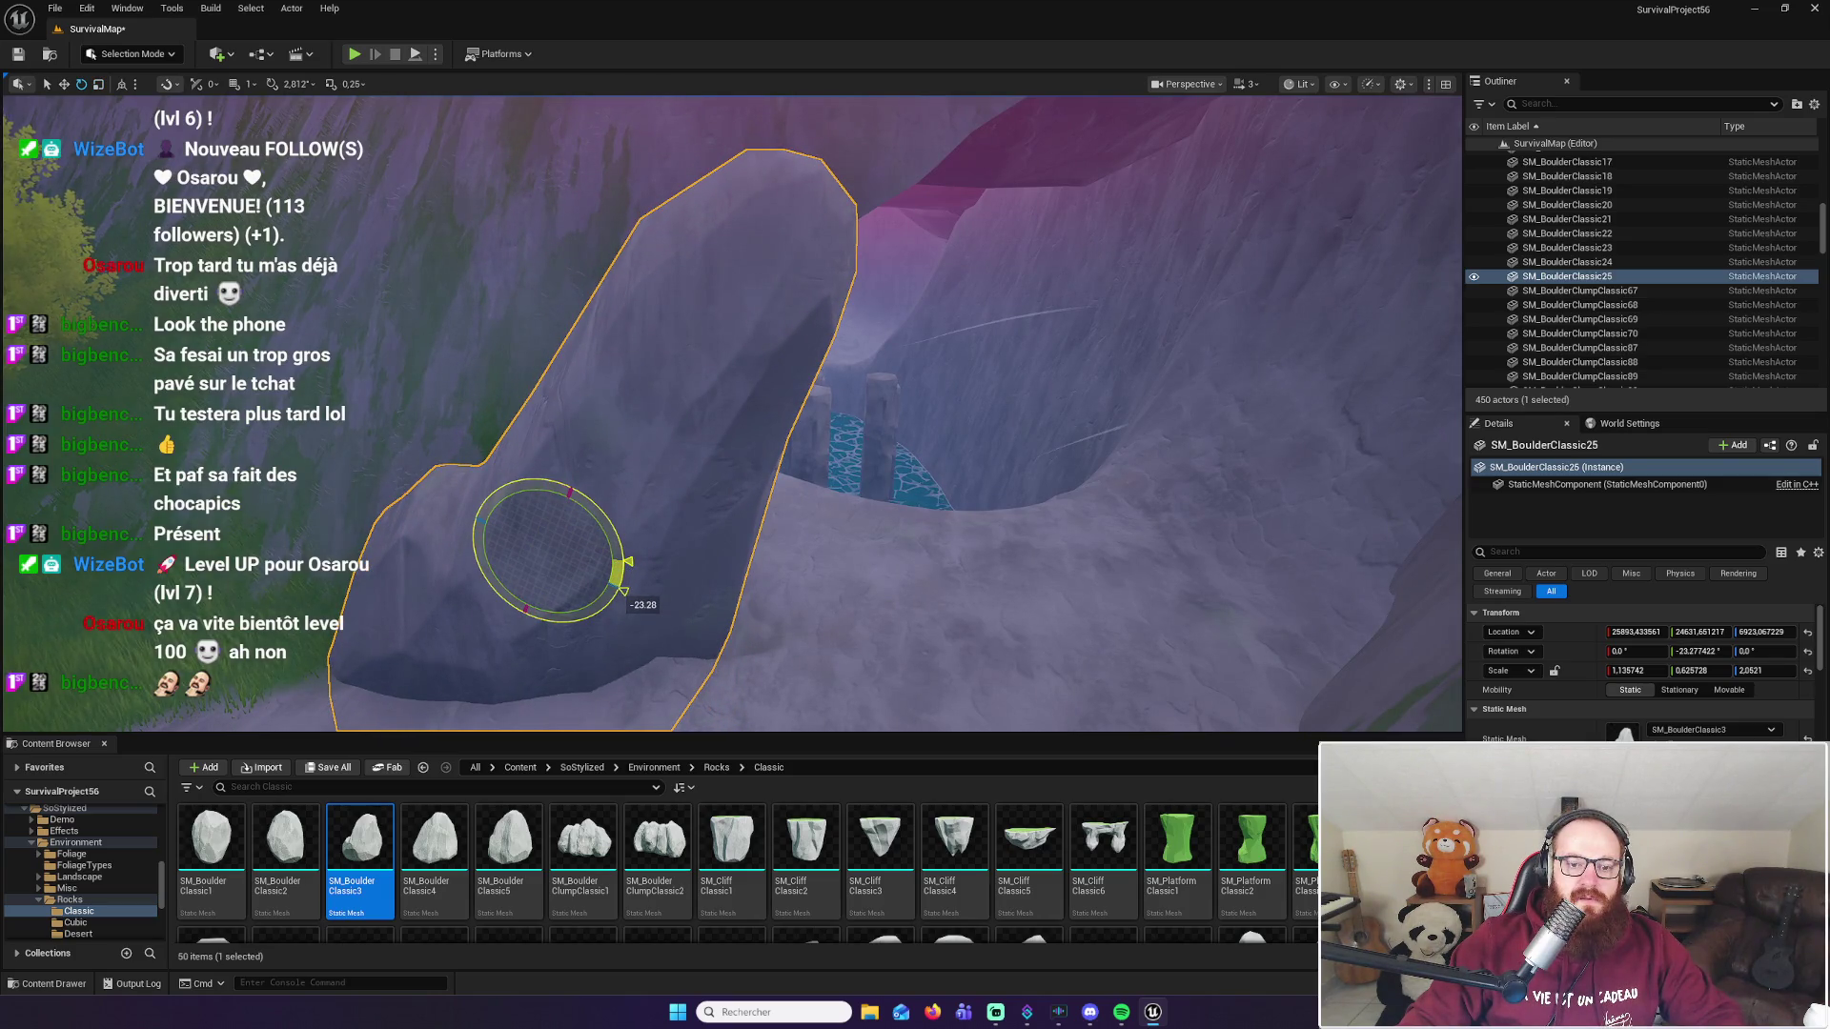
pyautogui.moveTo(514, 356); pyautogui.dragTo(515, 356)
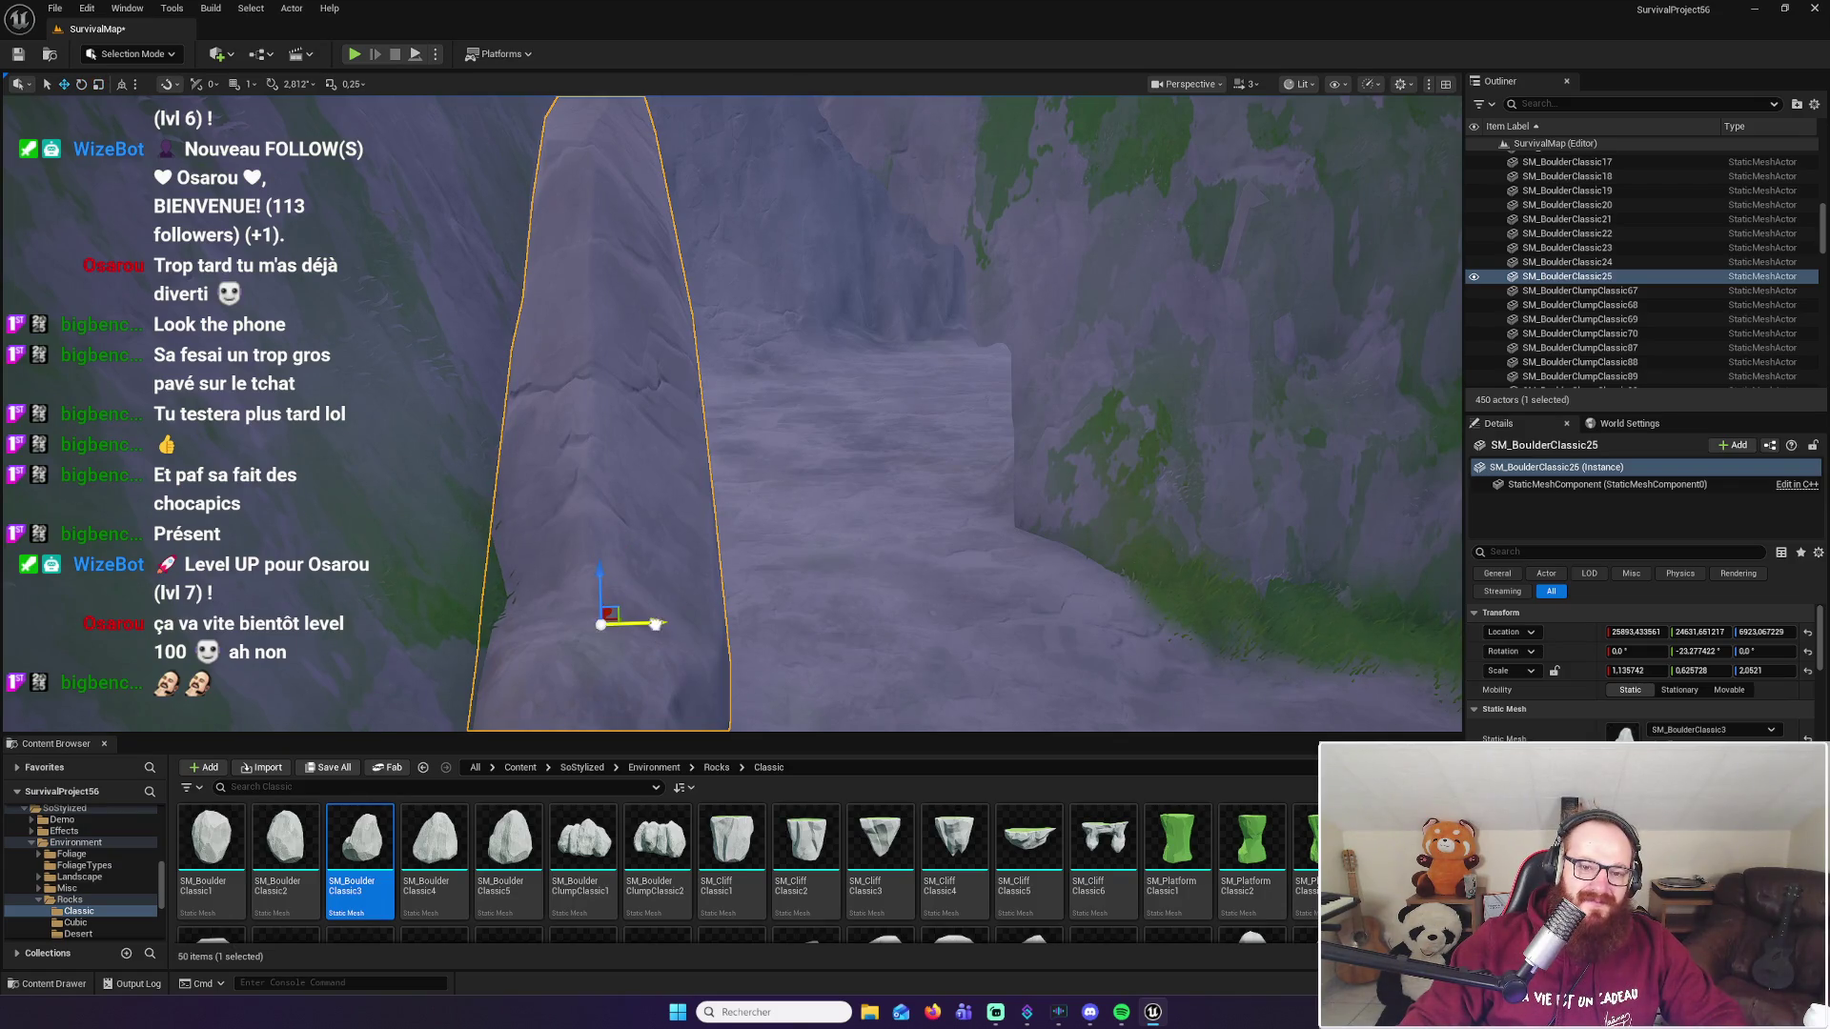
# Step: Shift the pillar along Y, tilt it slightly more and lower it at the passage edge
pyautogui.moveTo(655, 624); pyautogui.dragTo(578, 629)
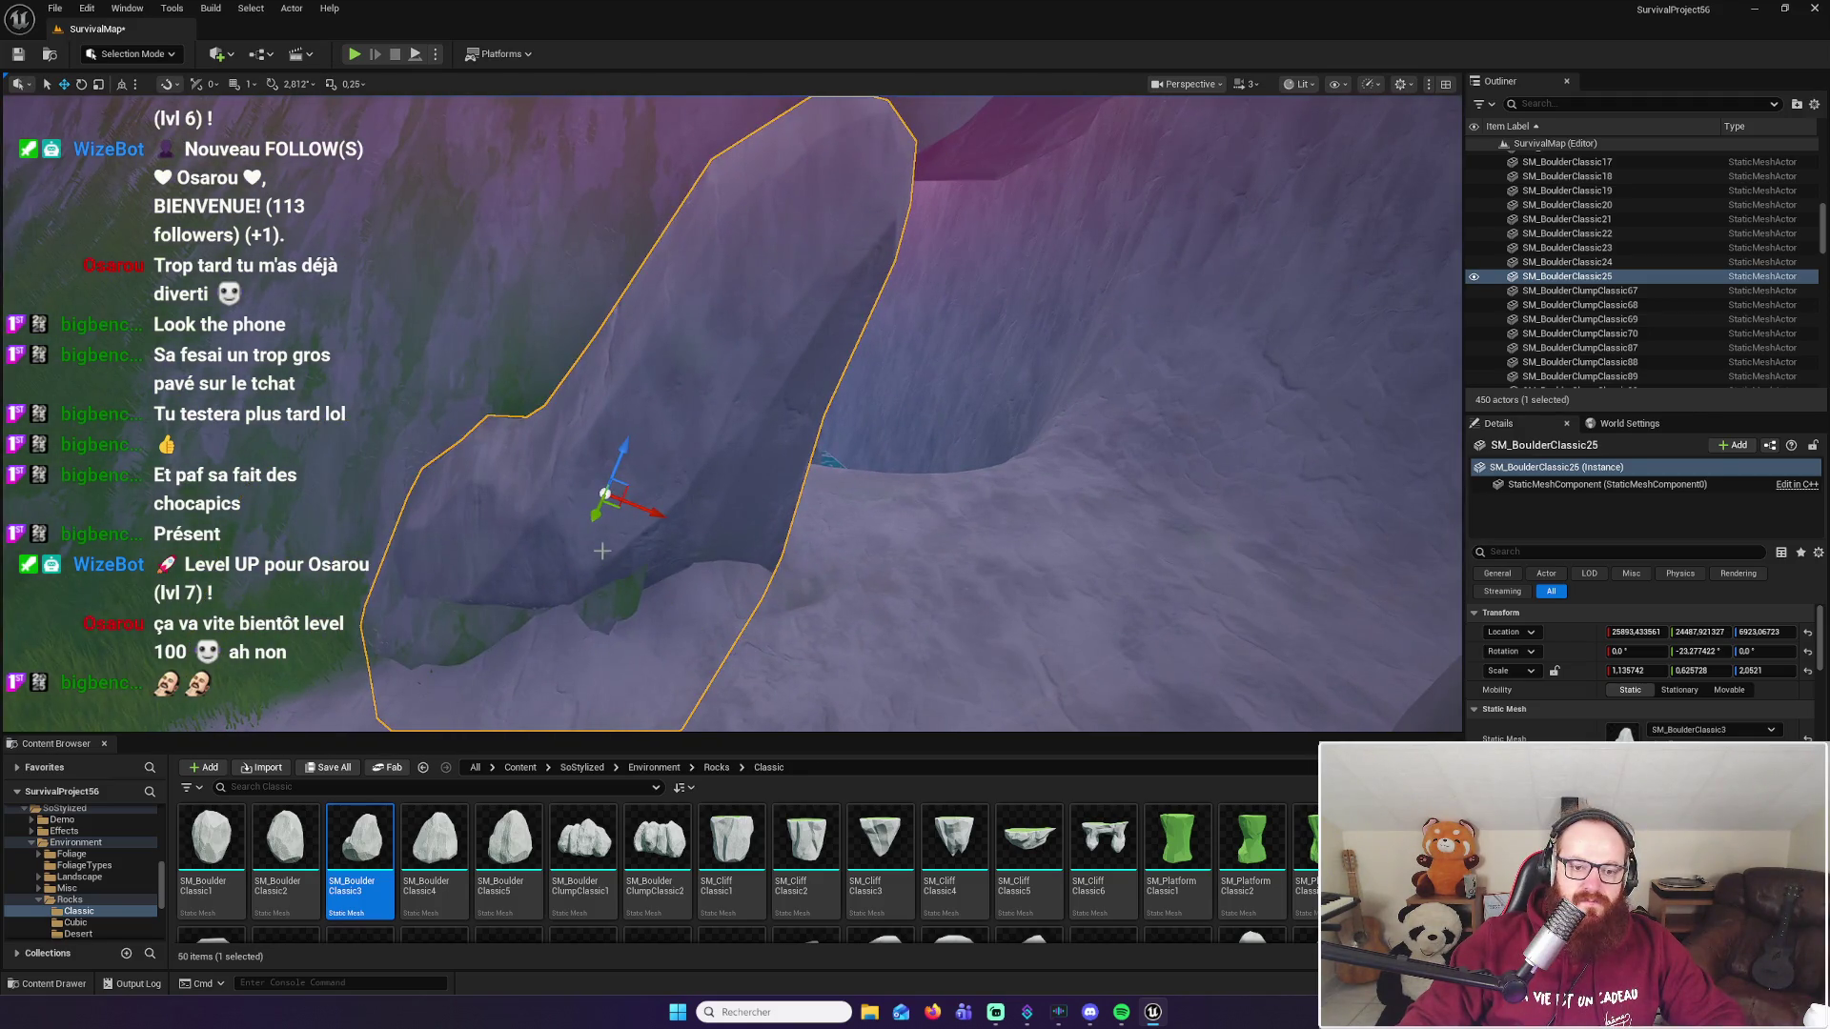
pyautogui.moveTo(596, 515); pyautogui.dragTo(594, 542)
pyautogui.scroll(-5, 773, 520)
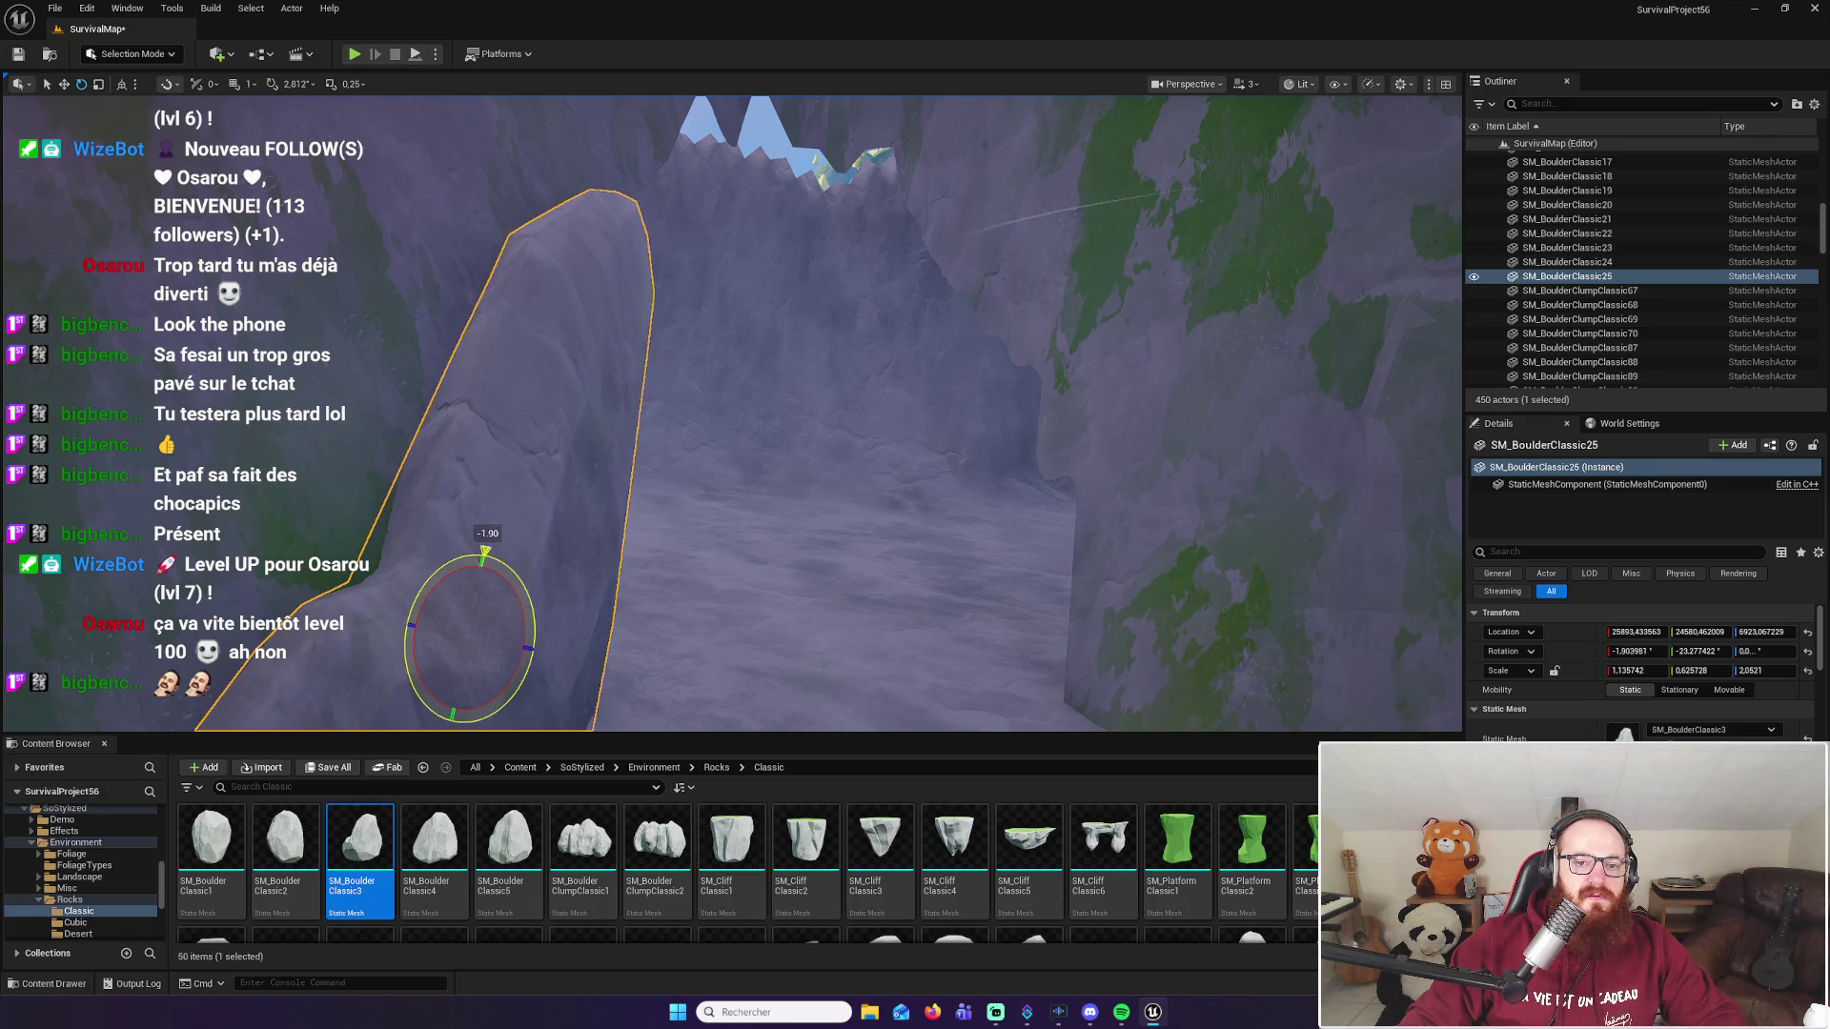
pyautogui.moveTo(485, 552); pyautogui.dragTo(483, 552)
pyautogui.moveTo(722, 604); pyautogui.dragTo(667, 562)
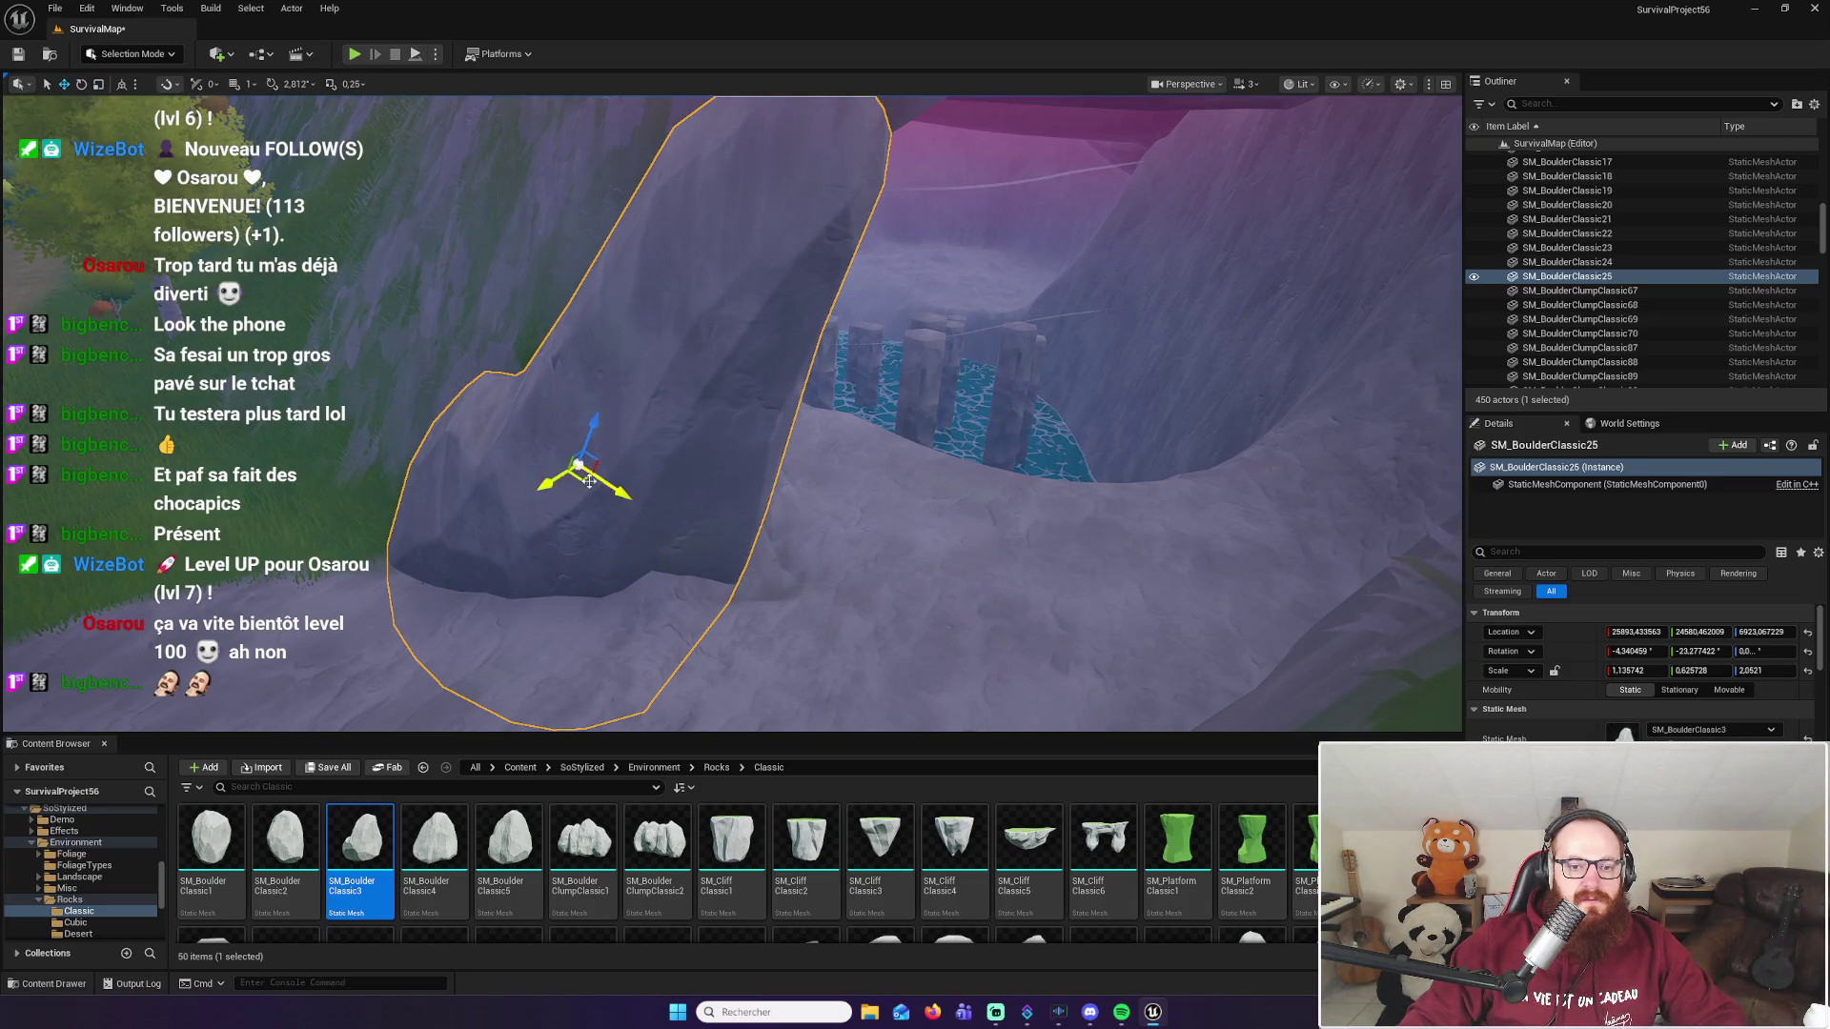
pyautogui.moveTo(589, 481); pyautogui.dragTo(652, 499)
pyautogui.moveTo(667, 572)
pyautogui.mouseDown()
pyautogui.moveTo(724, 591)
pyautogui.moveTo(725, 648)
pyautogui.moveTo(776, 582)
pyautogui.moveTo(894, 590)
pyautogui.mouseUp()
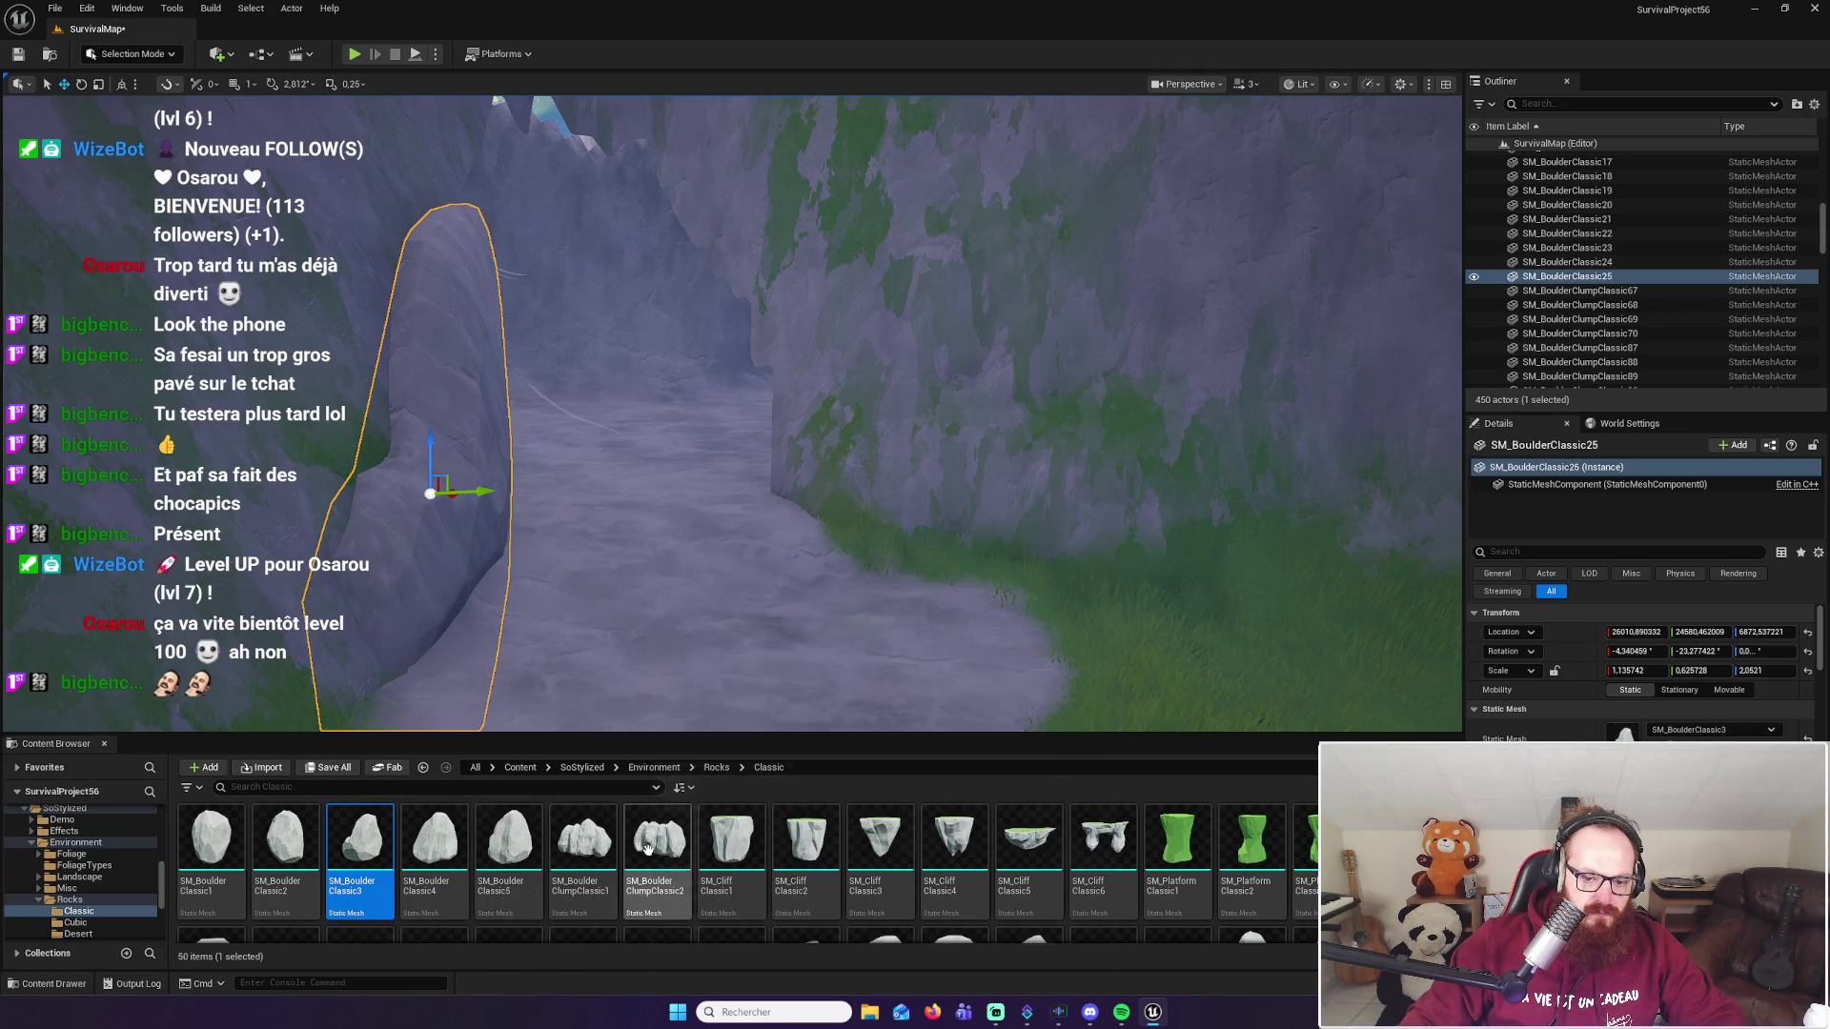
# Step: Place SM_BoulderClumpClassic107 beside the path, turn it about 41° and squash it to X≈0.19
pyautogui.moveTo(583, 843)
pyautogui.mouseDown()
pyautogui.moveTo(723, 612)
pyautogui.moveTo(804, 620)
pyautogui.mouseUp()
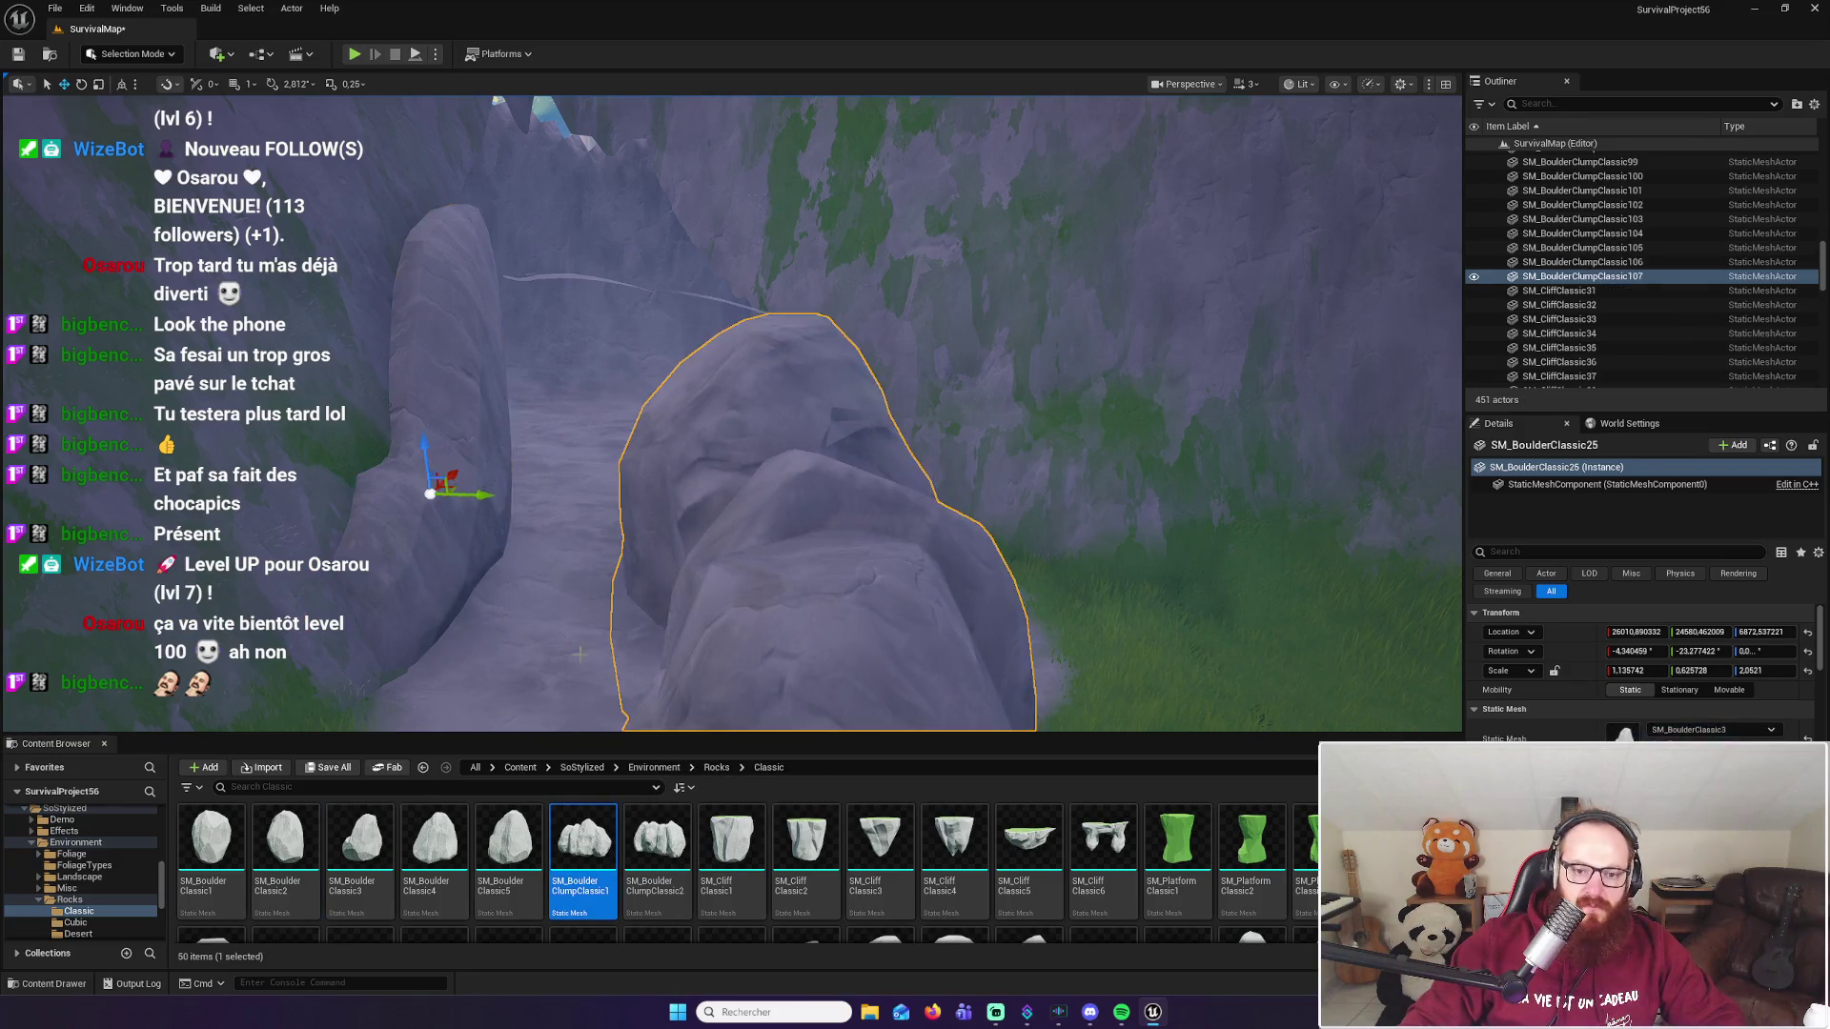
pyautogui.moveTo(579, 654); pyautogui.dragTo(579, 648)
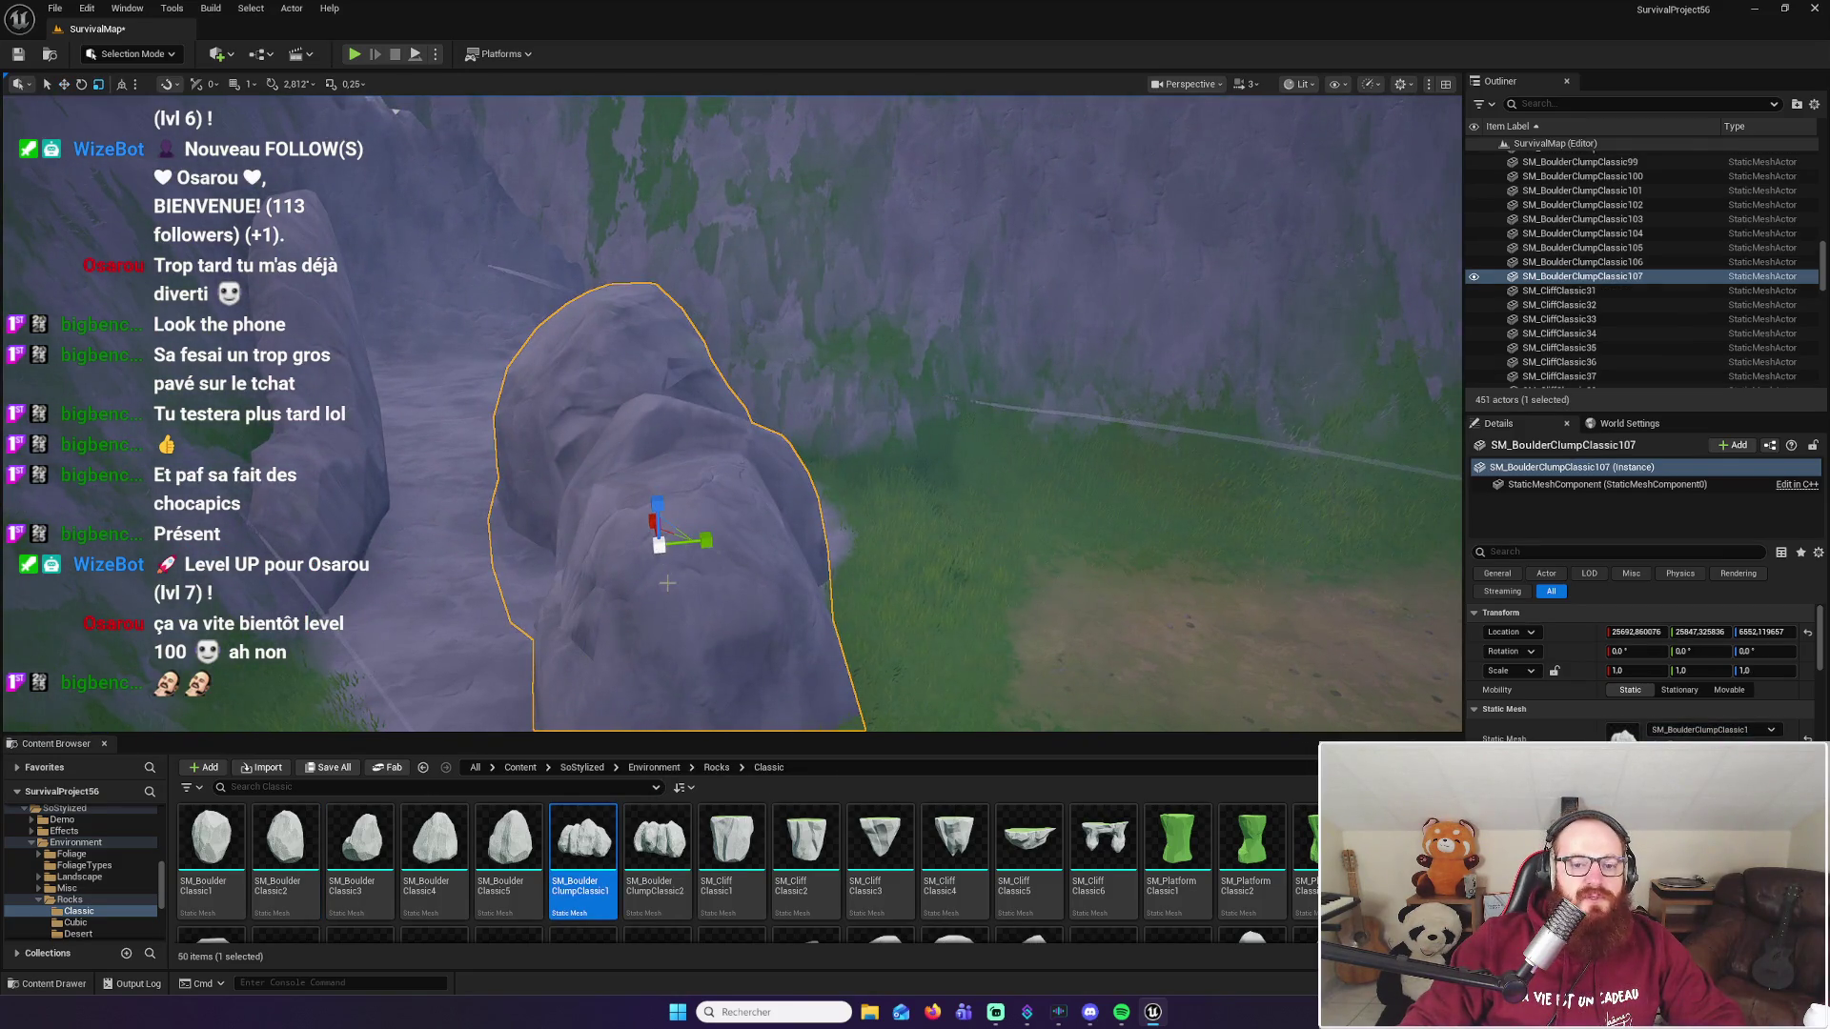
pyautogui.moveTo(645, 572); pyautogui.dragTo(608, 584)
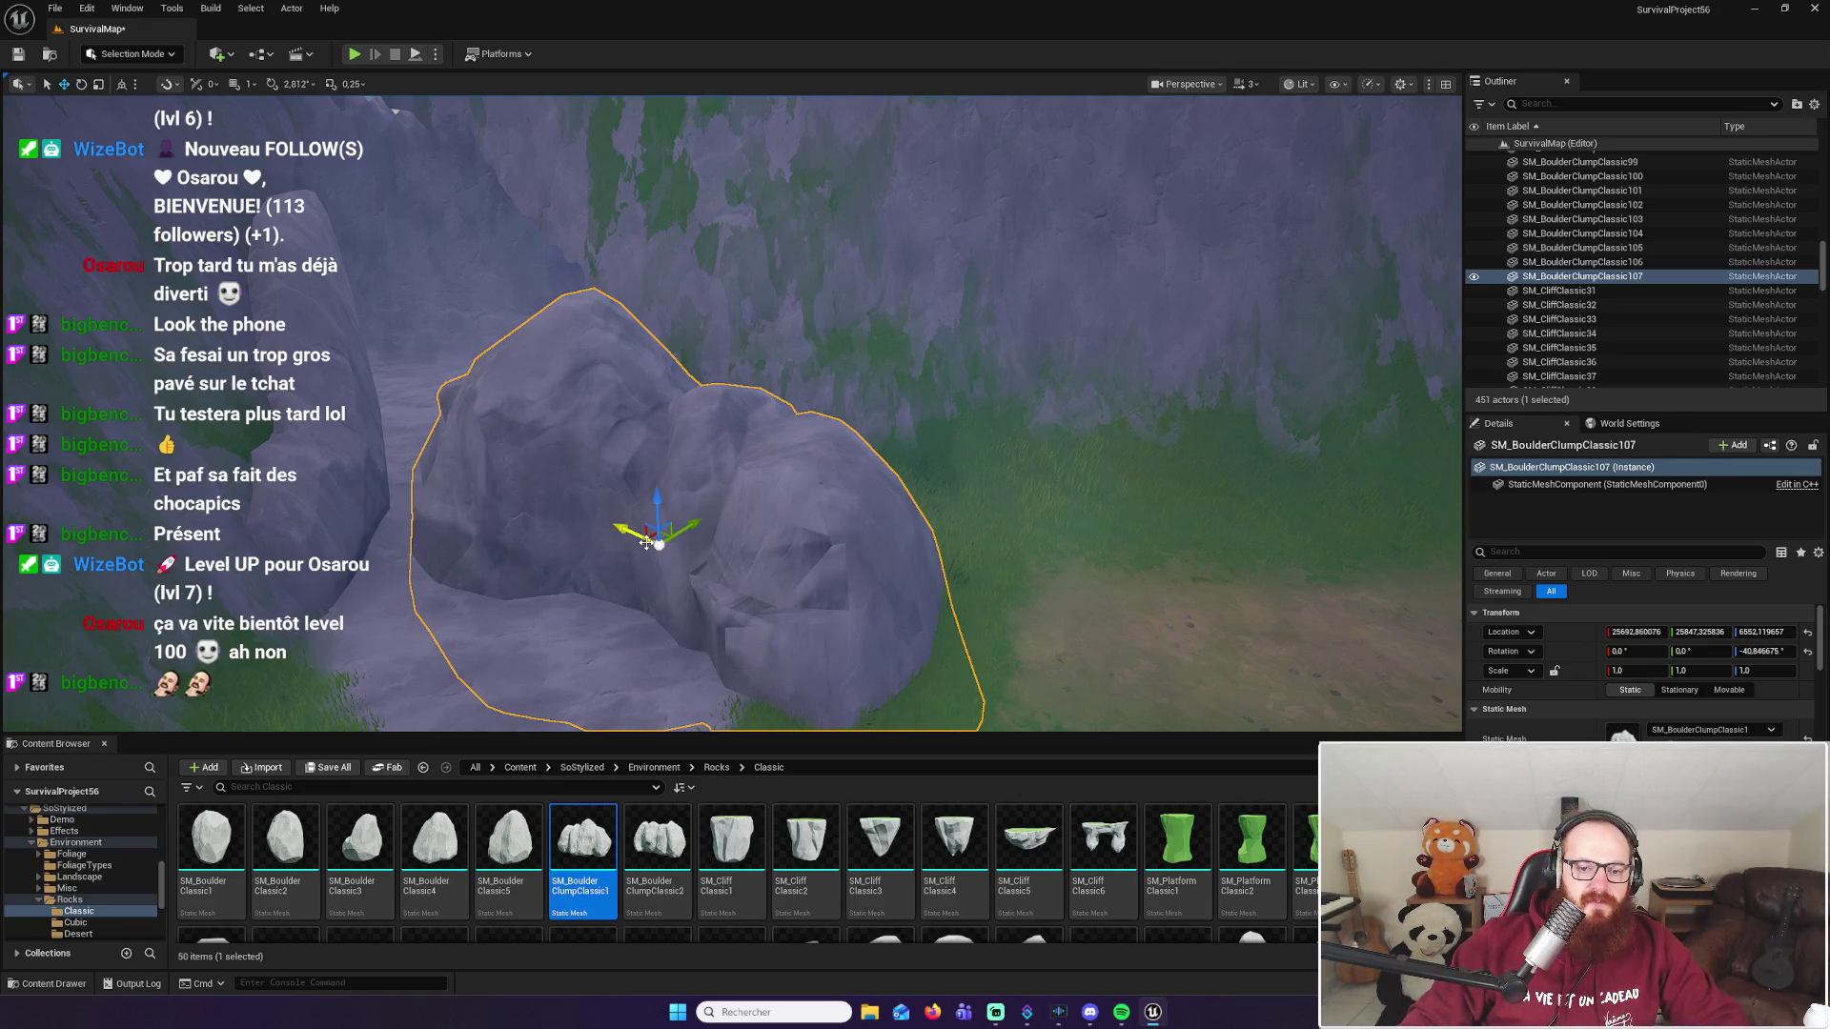
pyautogui.moveTo(611, 536)
pyautogui.mouseDown()
pyautogui.moveTo(650, 520)
pyautogui.moveTo(785, 553)
pyautogui.mouseUp()
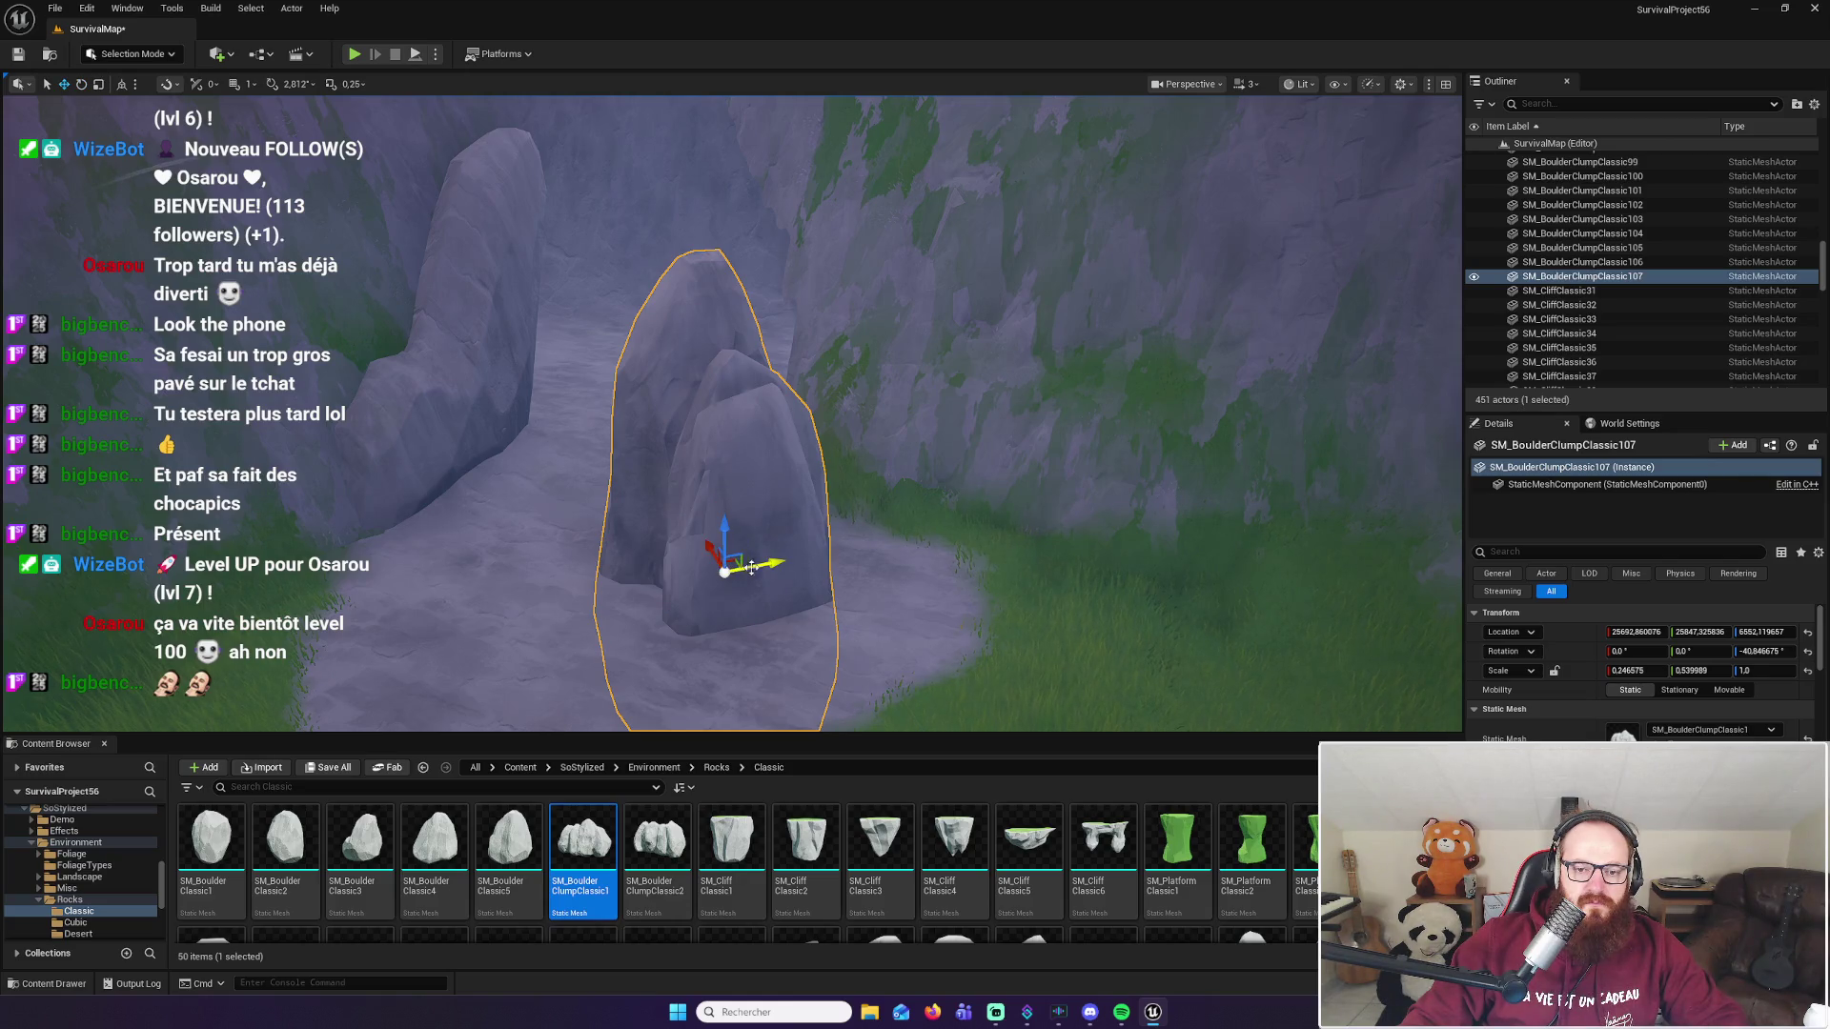
# Step: Move the slab beside the rock passage, stretch it to Z≈1.55 and raise it
pyautogui.moveTo(752, 568)
pyautogui.mouseDown()
pyautogui.moveTo(824, 538)
pyautogui.moveTo(748, 461)
pyautogui.moveTo(705, 472)
pyautogui.moveTo(752, 400)
pyautogui.mouseUp()
pyautogui.press('e')
pyautogui.moveTo(707, 495)
pyautogui.mouseDown()
pyautogui.moveTo(672, 496)
pyautogui.moveTo(801, 505)
pyautogui.moveTo(880, 560)
pyautogui.mouseUp()
pyautogui.moveTo(807, 497); pyautogui.dragTo(804, 406)
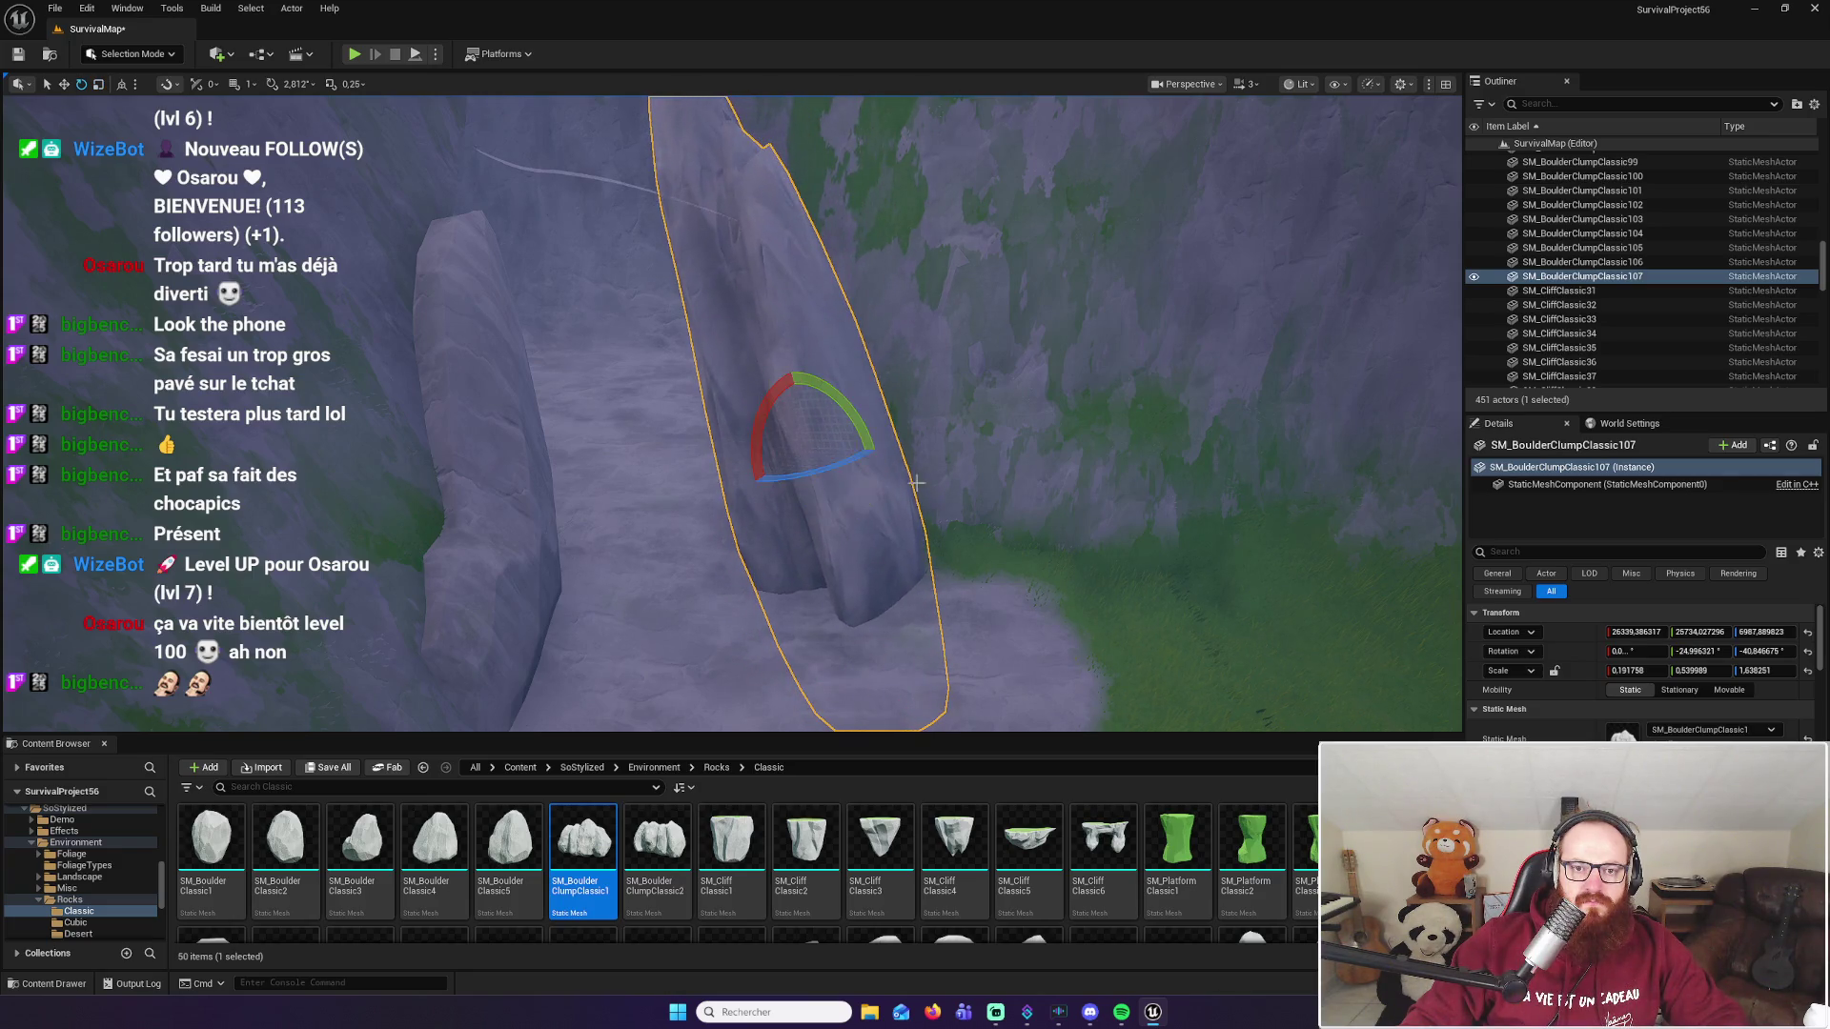
# Step: Orbit around the new spire to check it stands upright against the cliff
pyautogui.moveTo(916, 483)
pyautogui.mouseDown()
pyautogui.moveTo(858, 457)
pyautogui.moveTo(954, 511)
pyautogui.mouseUp()
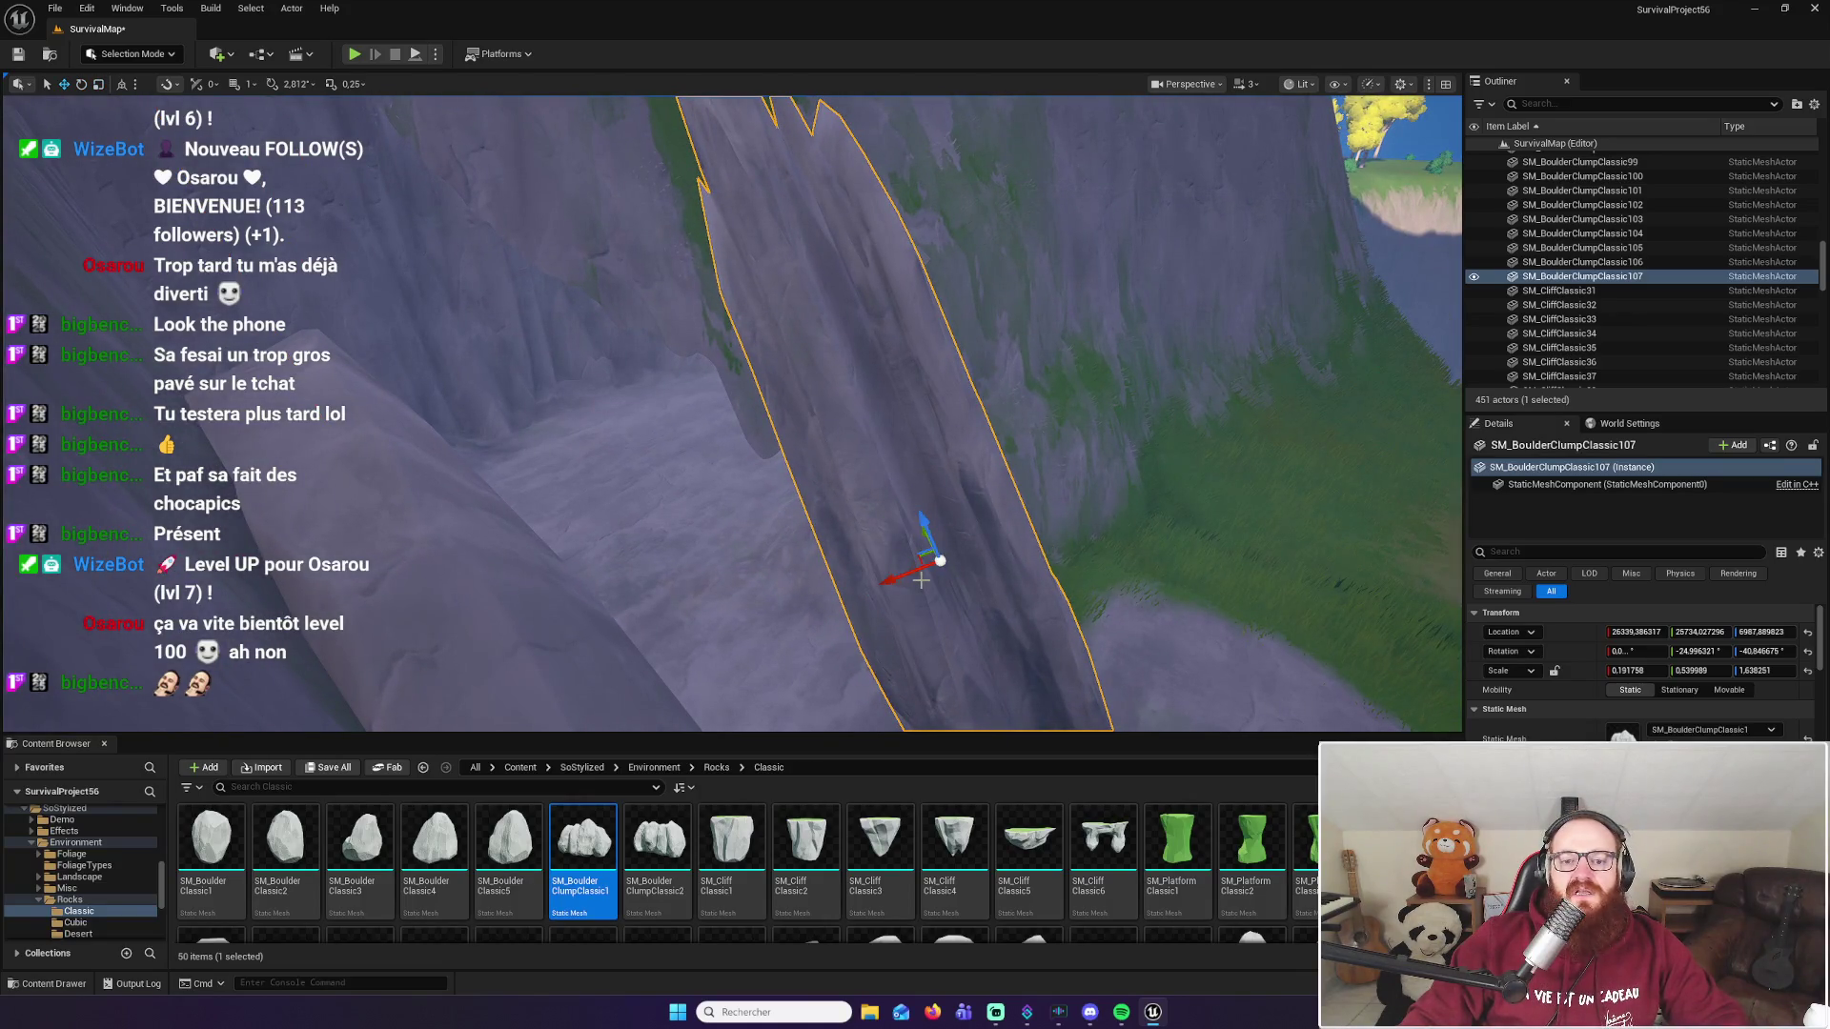
pyautogui.moveTo(725, 610); pyautogui.dragTo(789, 578)
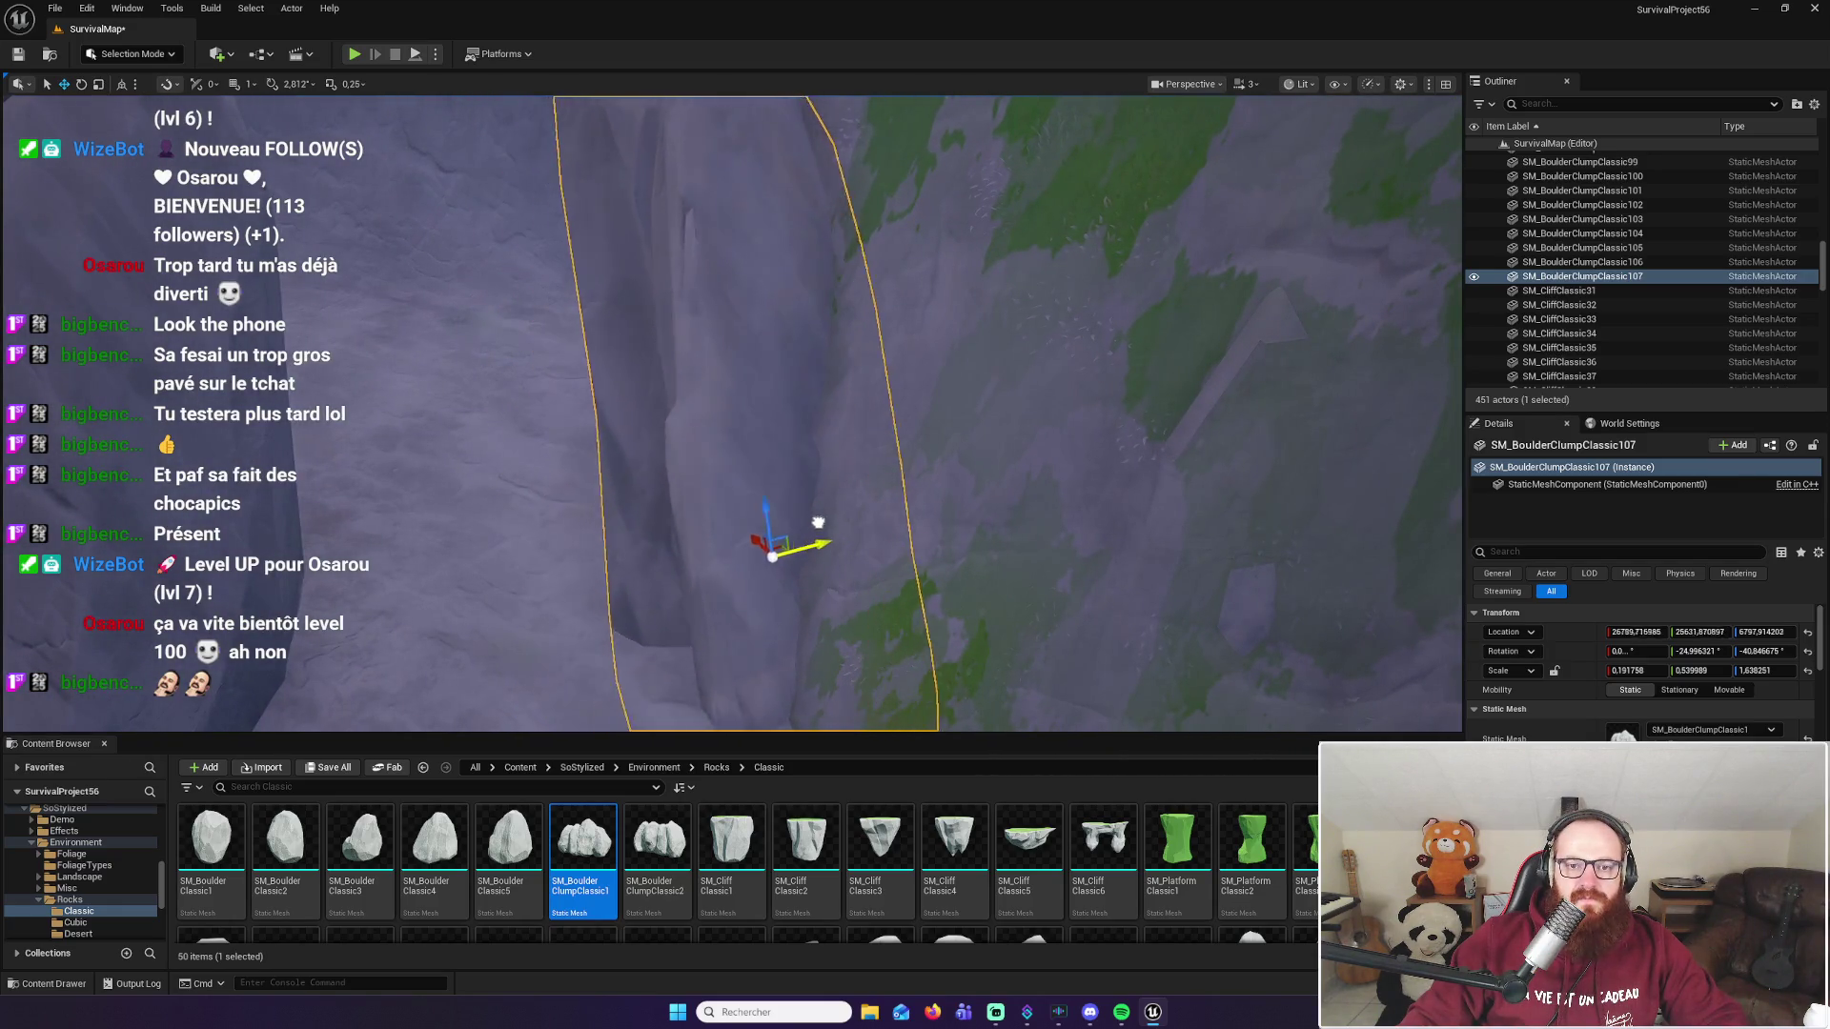
pyautogui.moveTo(853, 508); pyautogui.dragTo(796, 453)
pyautogui.moveTo(648, 438); pyautogui.dragTo(648, 439)
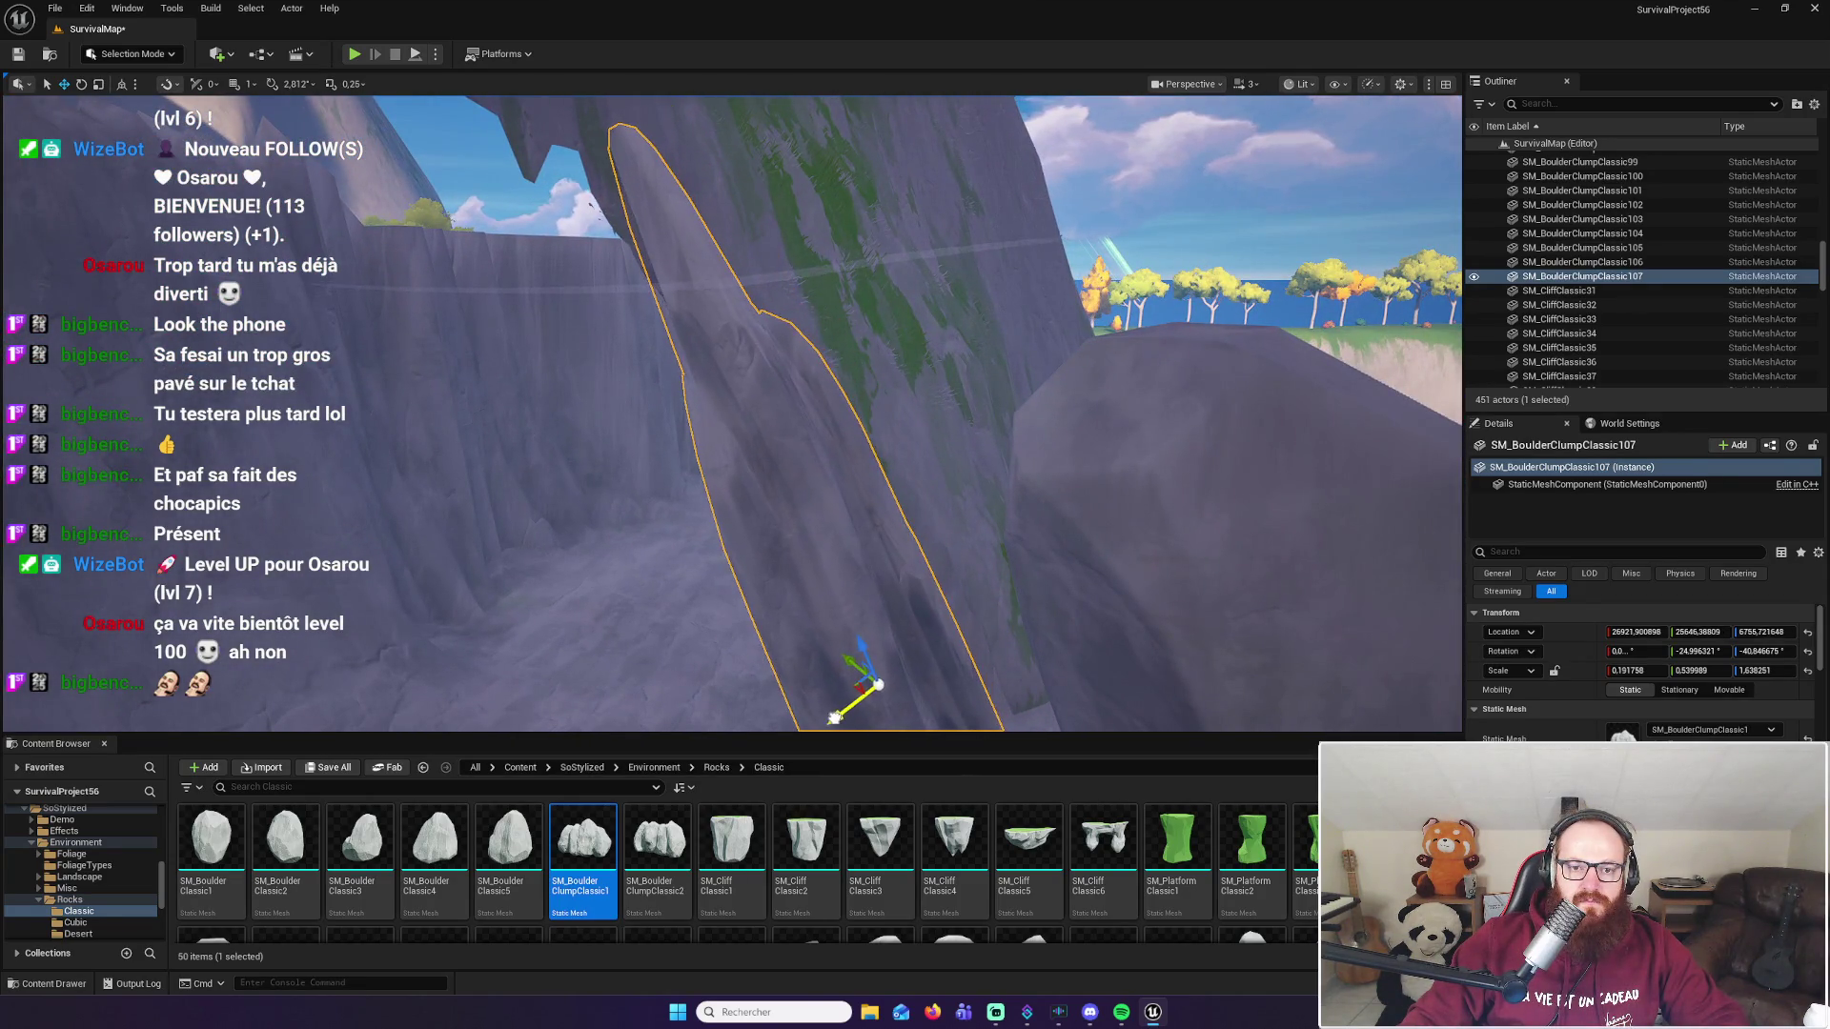
pyautogui.moveTo(862, 681)
pyautogui.mouseDown()
pyautogui.moveTo(839, 553)
pyautogui.moveTo(869, 503)
pyautogui.moveTo(797, 514)
pyautogui.moveTo(782, 541)
pyautogui.moveTo(871, 604)
pyautogui.moveTo(837, 613)
pyautogui.moveTo(667, 457)
pyautogui.moveTo(733, 491)
pyautogui.moveTo(695, 477)
pyautogui.moveTo(858, 610)
pyautogui.moveTo(702, 724)
pyautogui.moveTo(747, 388)
pyautogui.moveTo(633, 490)
pyautogui.moveTo(809, 441)
pyautogui.moveTo(857, 448)
pyautogui.moveTo(925, 631)
pyautogui.mouseUp()
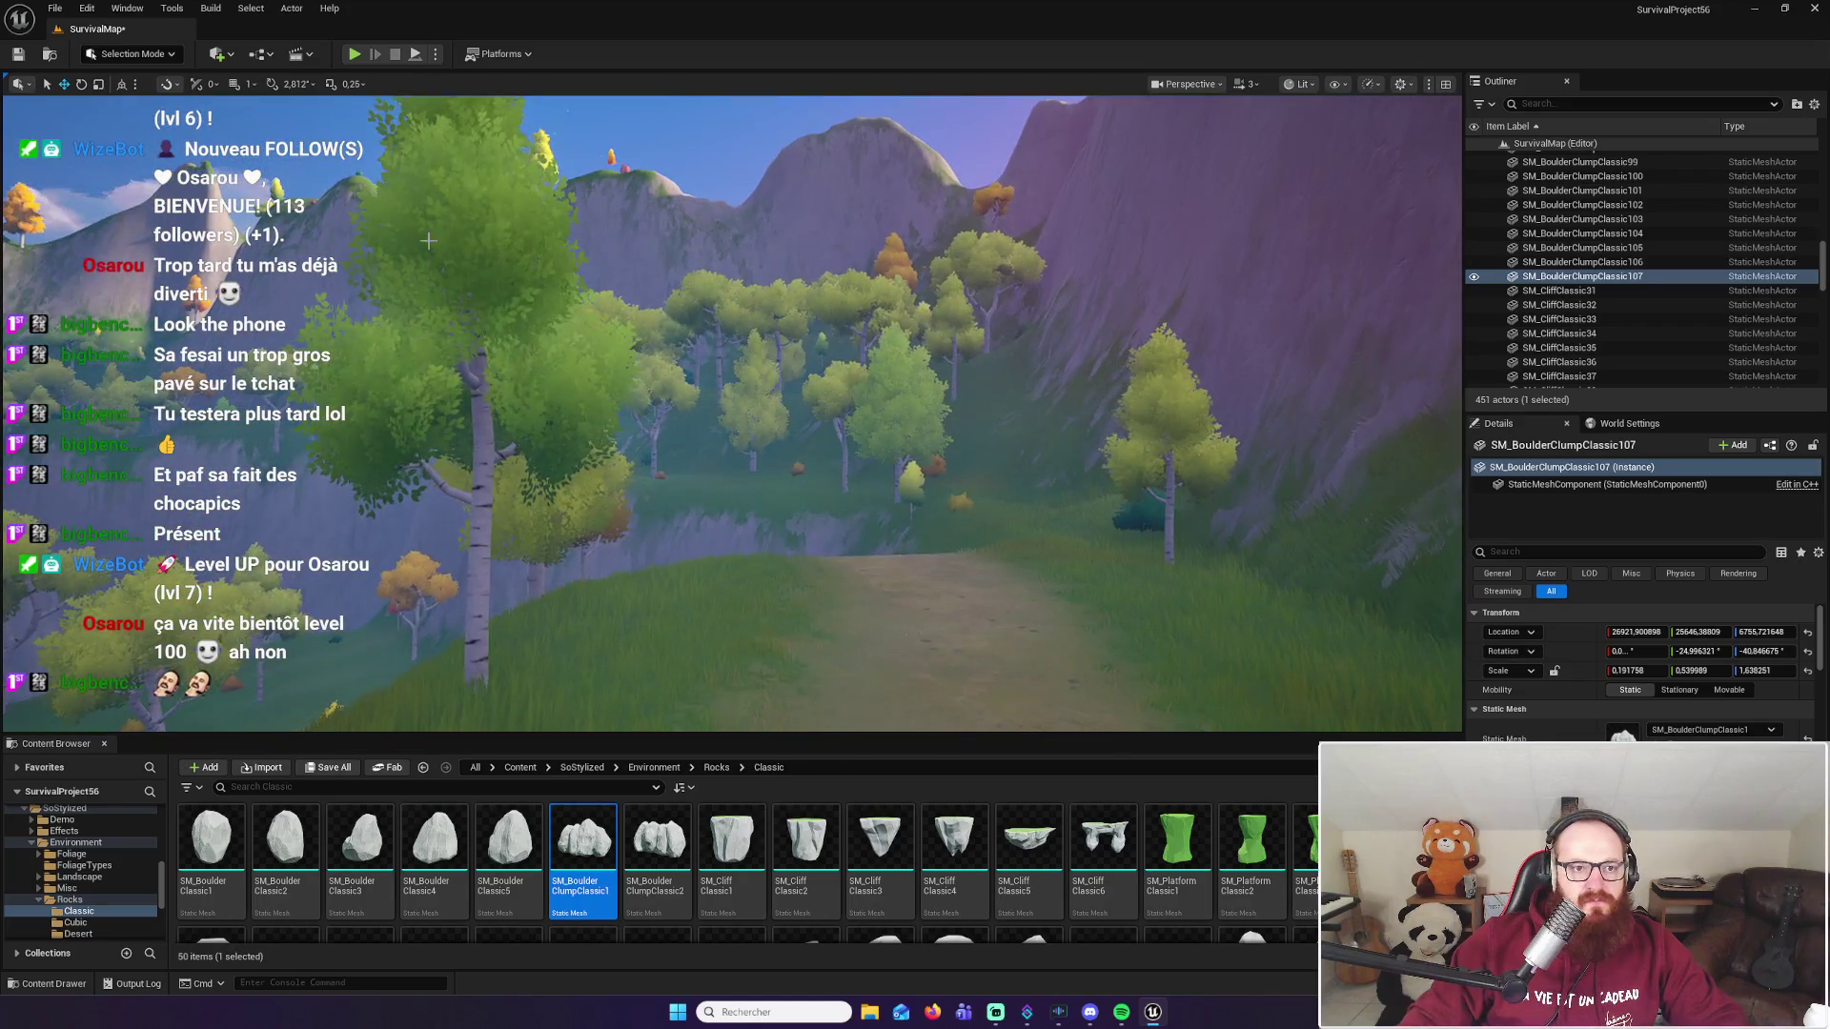
pyautogui.click(521, 151)
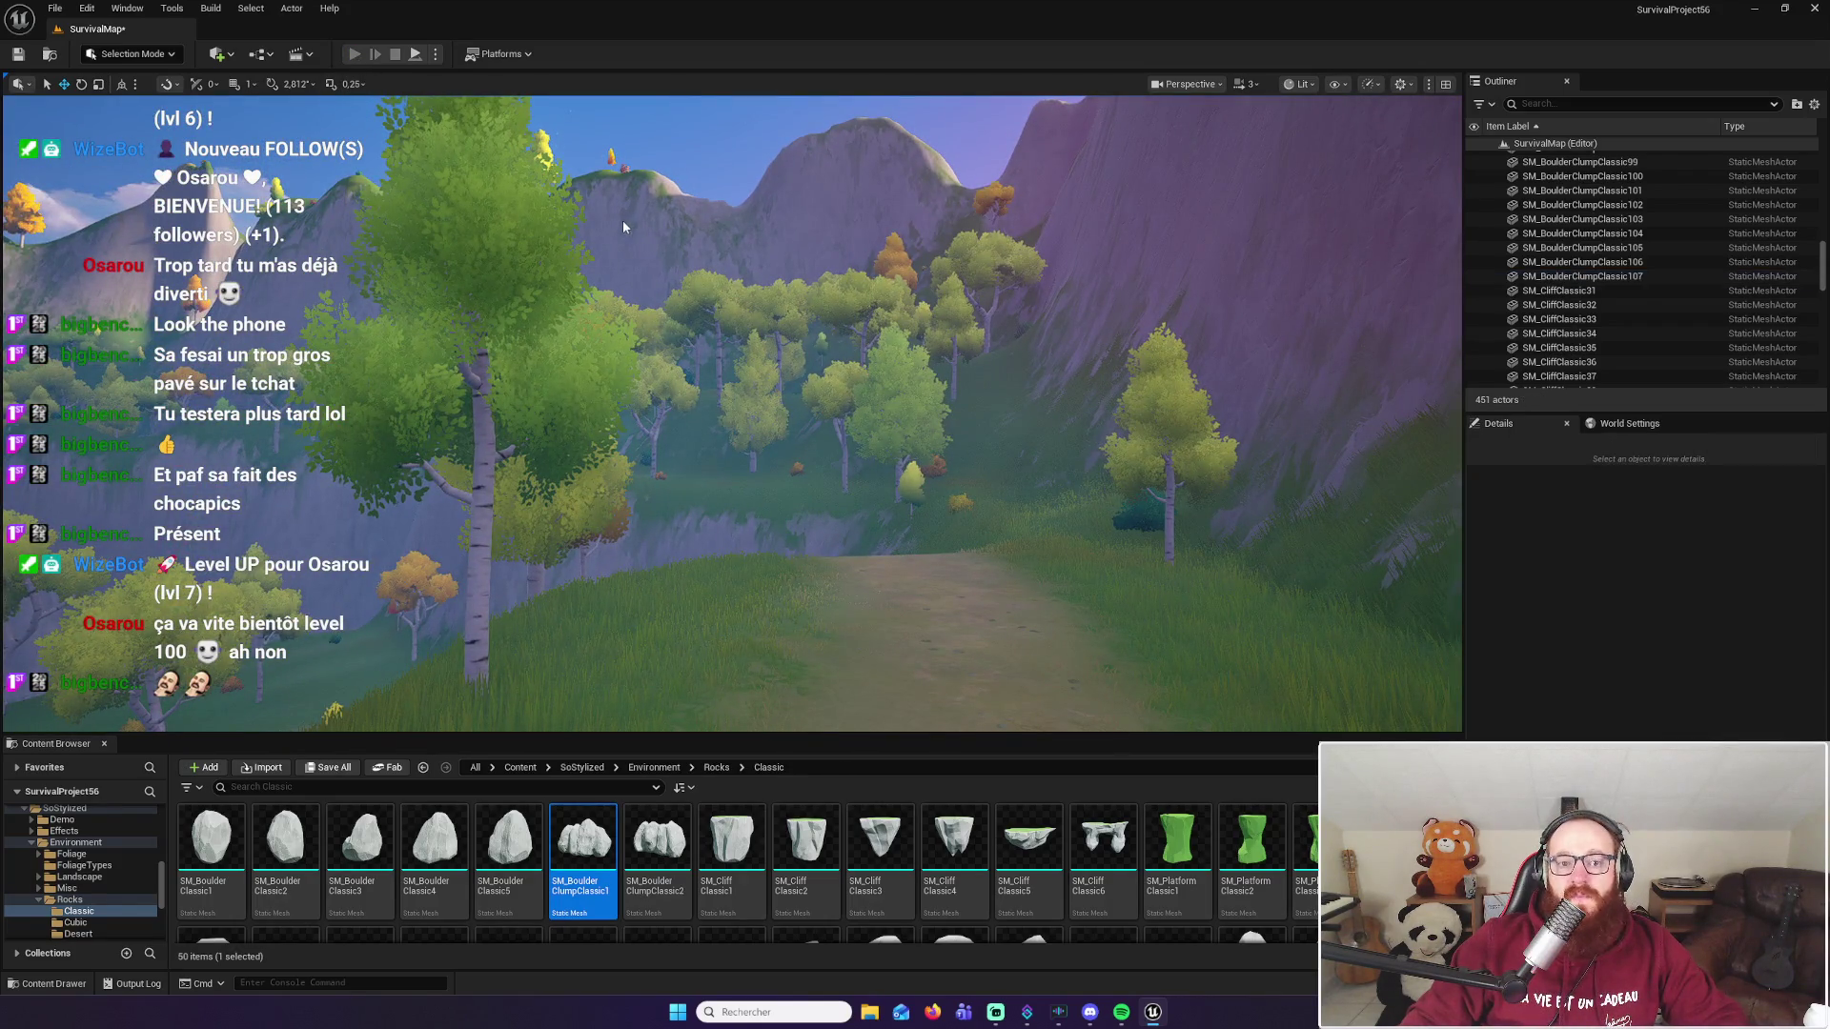
pyautogui.hotkey('alt', 'p')
pyautogui.press('w')
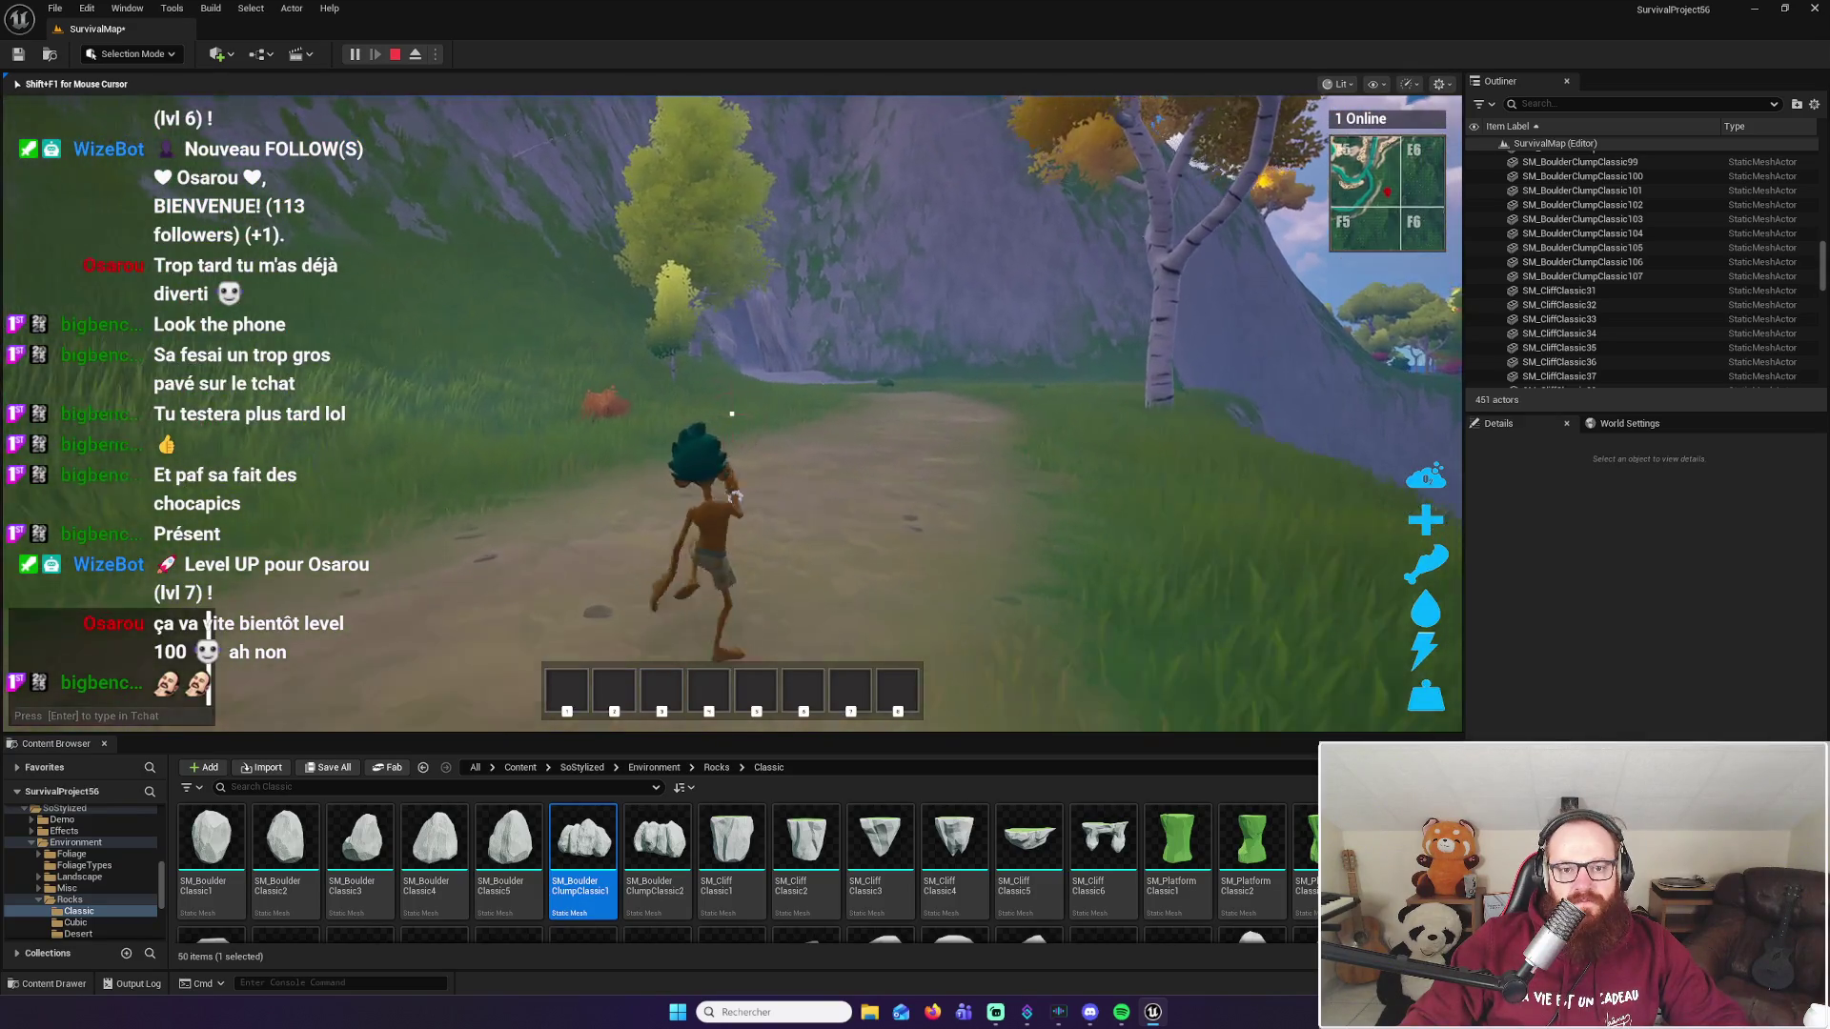
pyautogui.press('w')
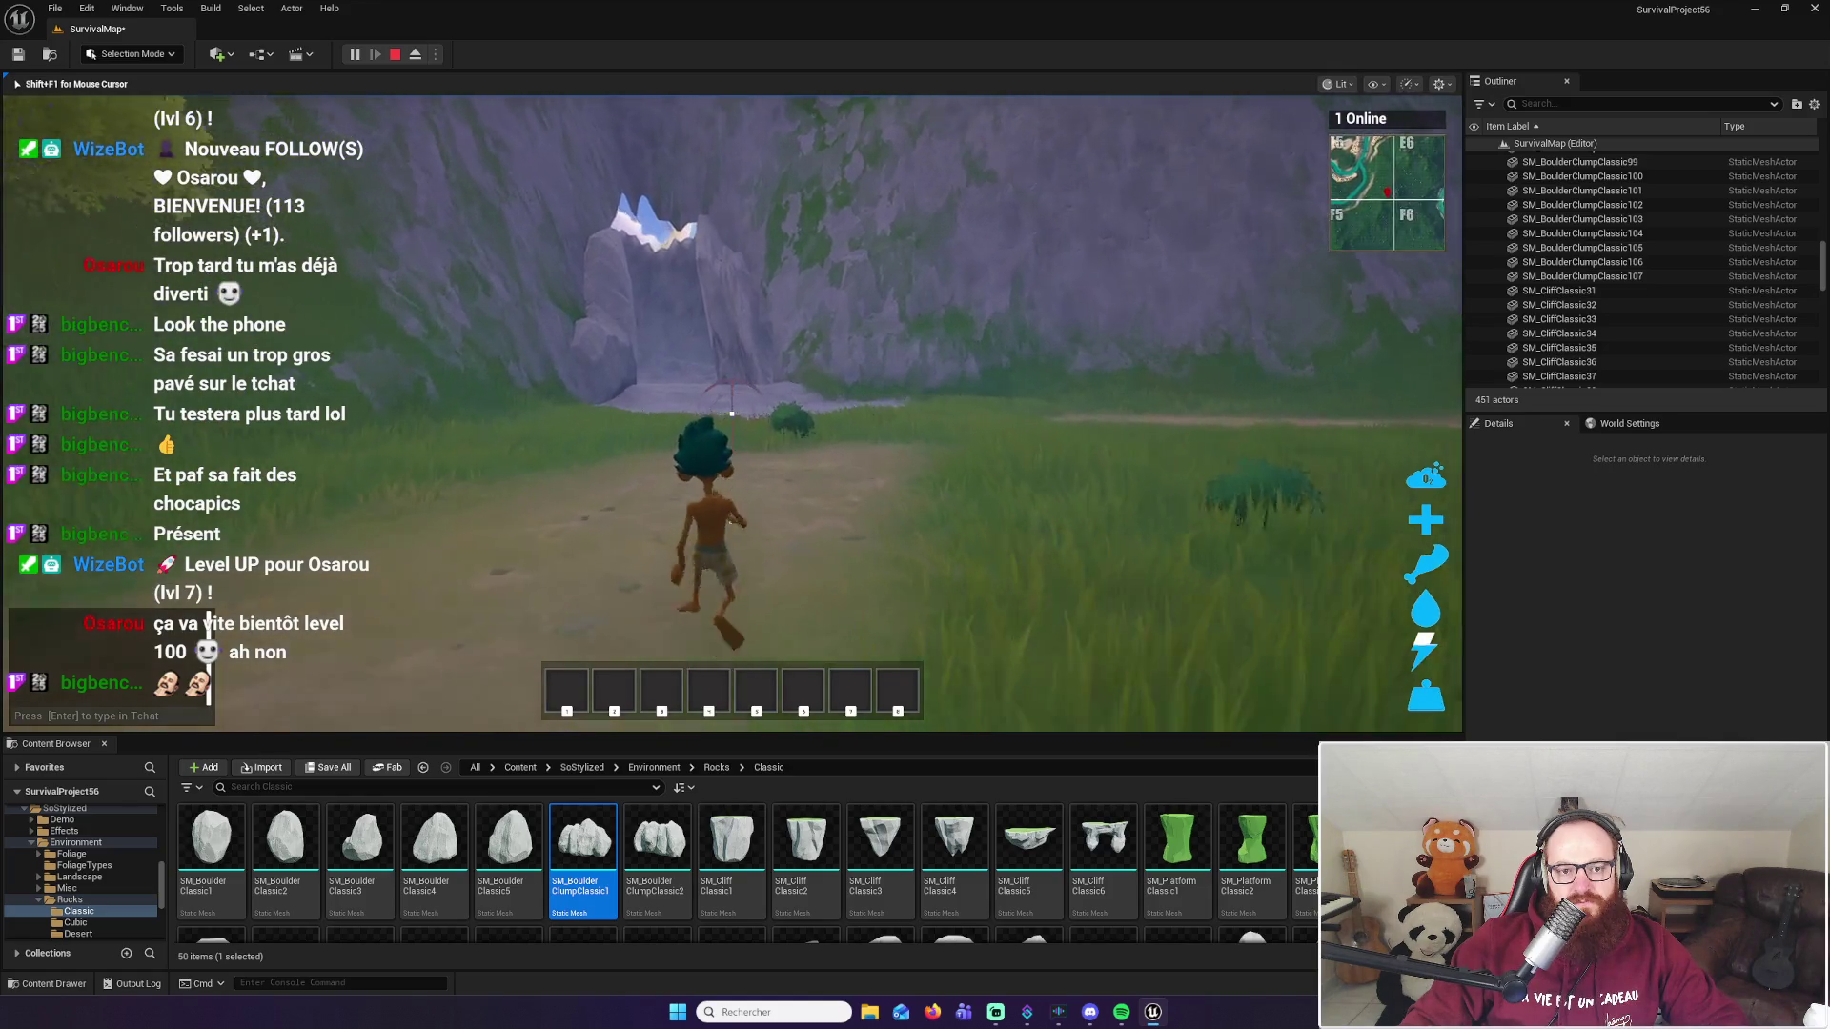
pyautogui.press('w')
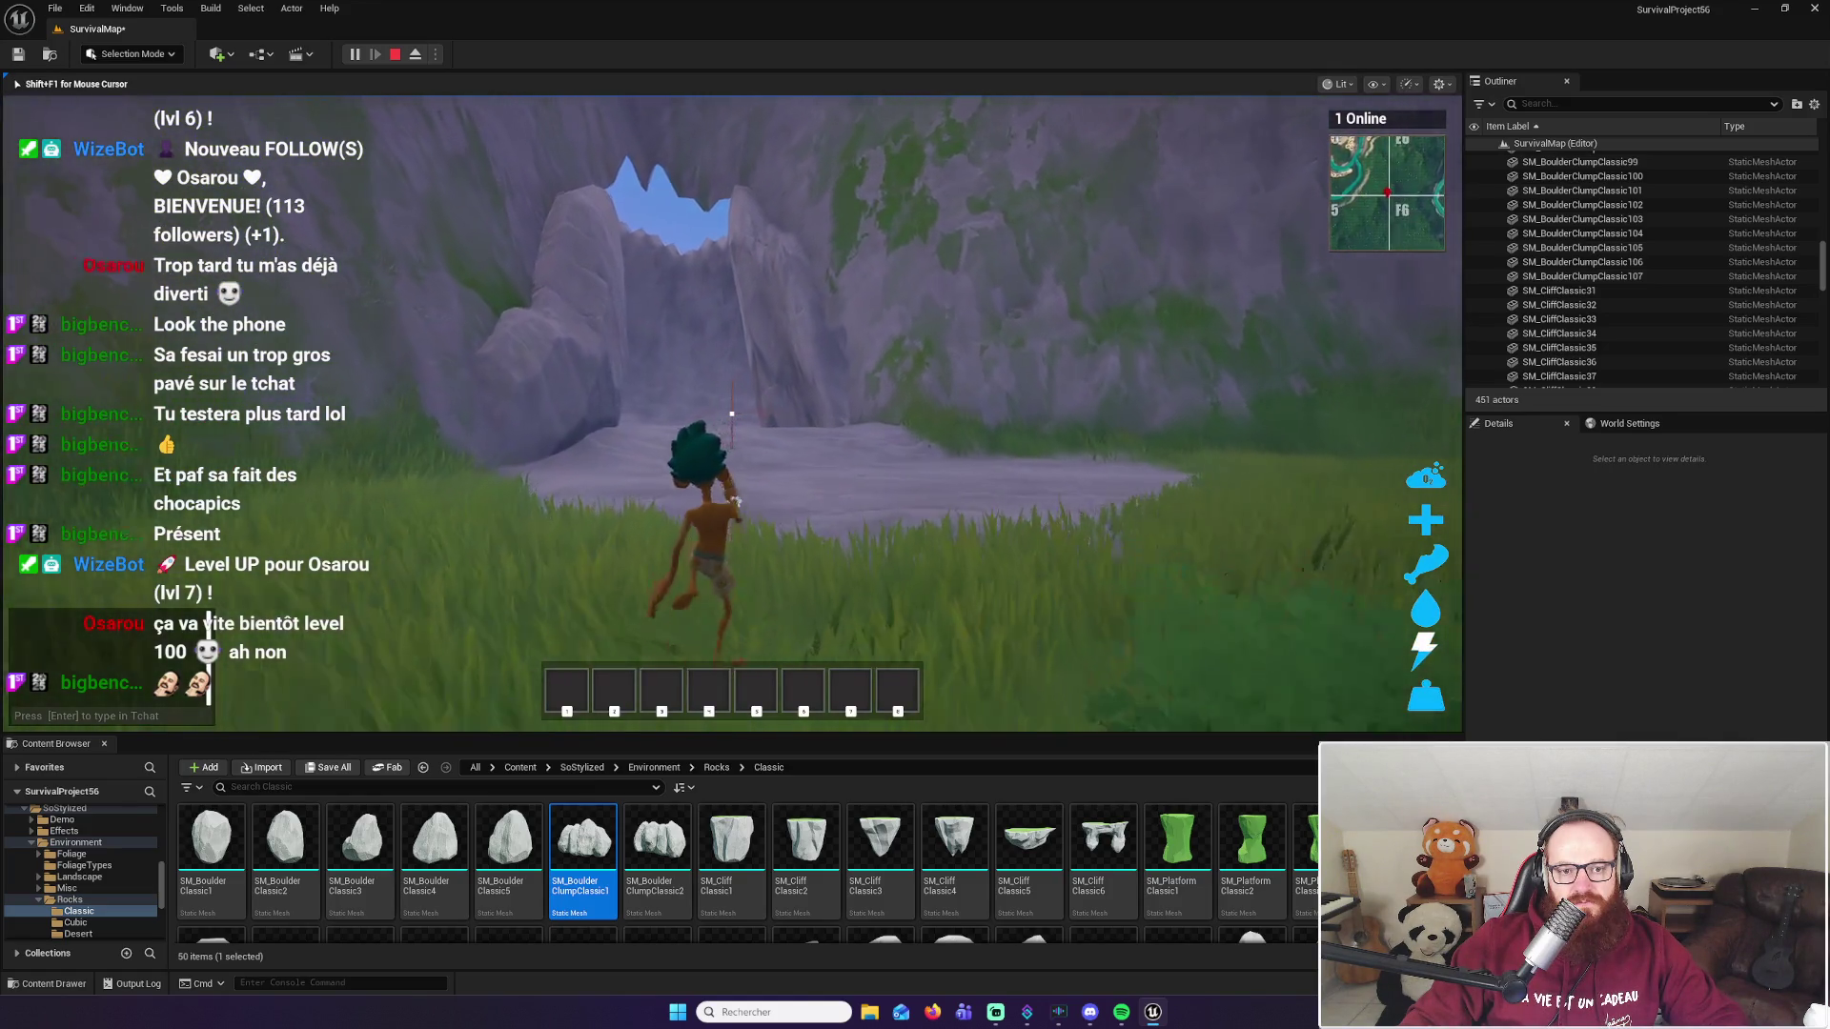
pyautogui.press('w')
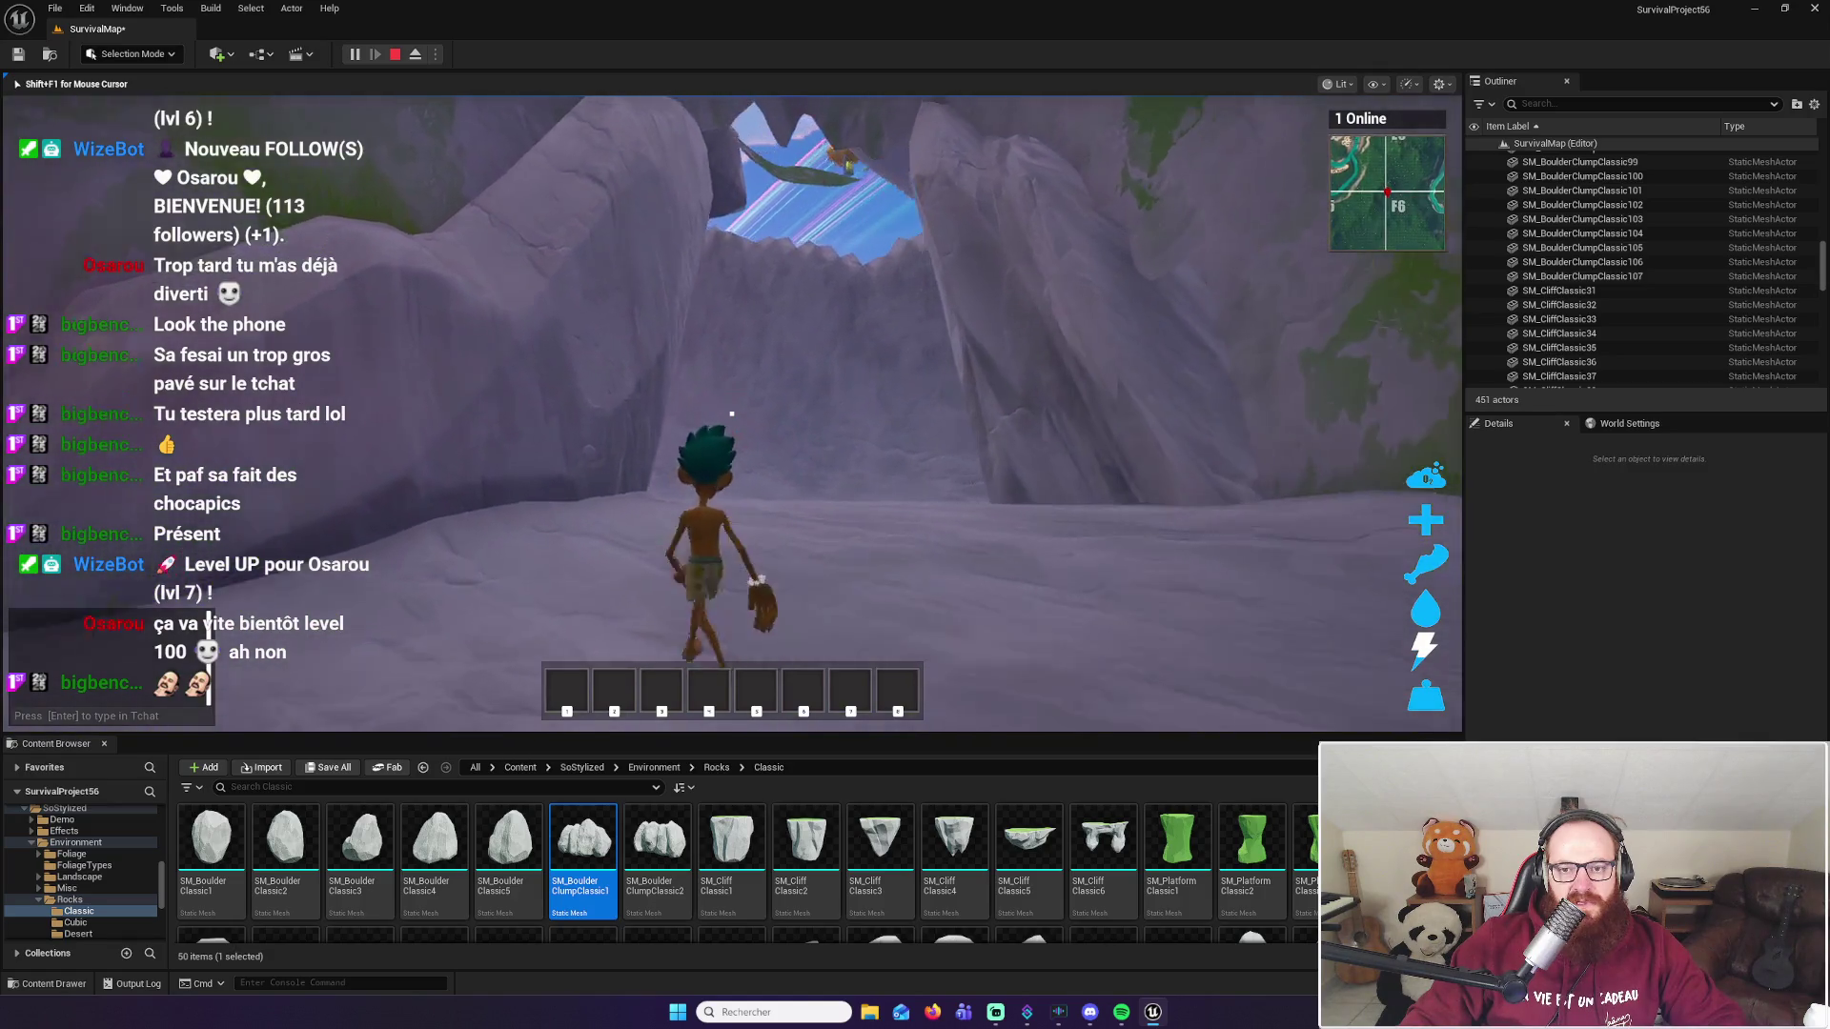
pyautogui.press('w')
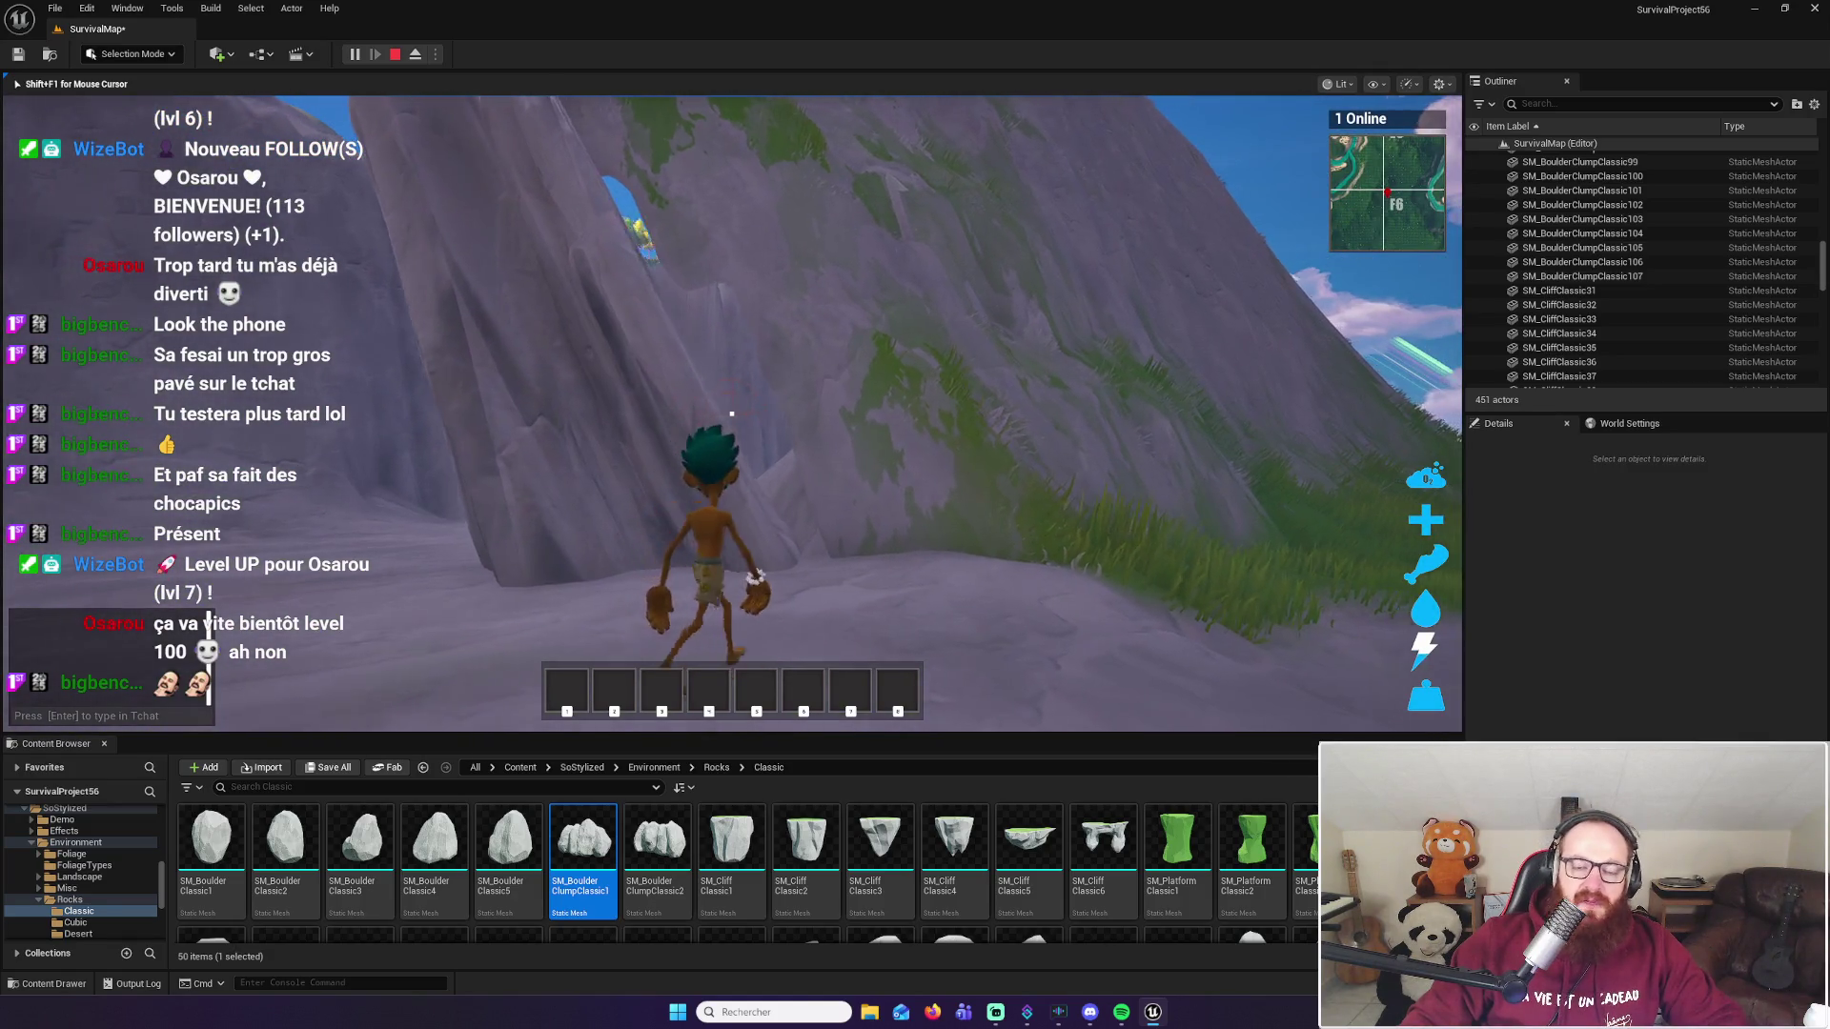
pyautogui.press('w')
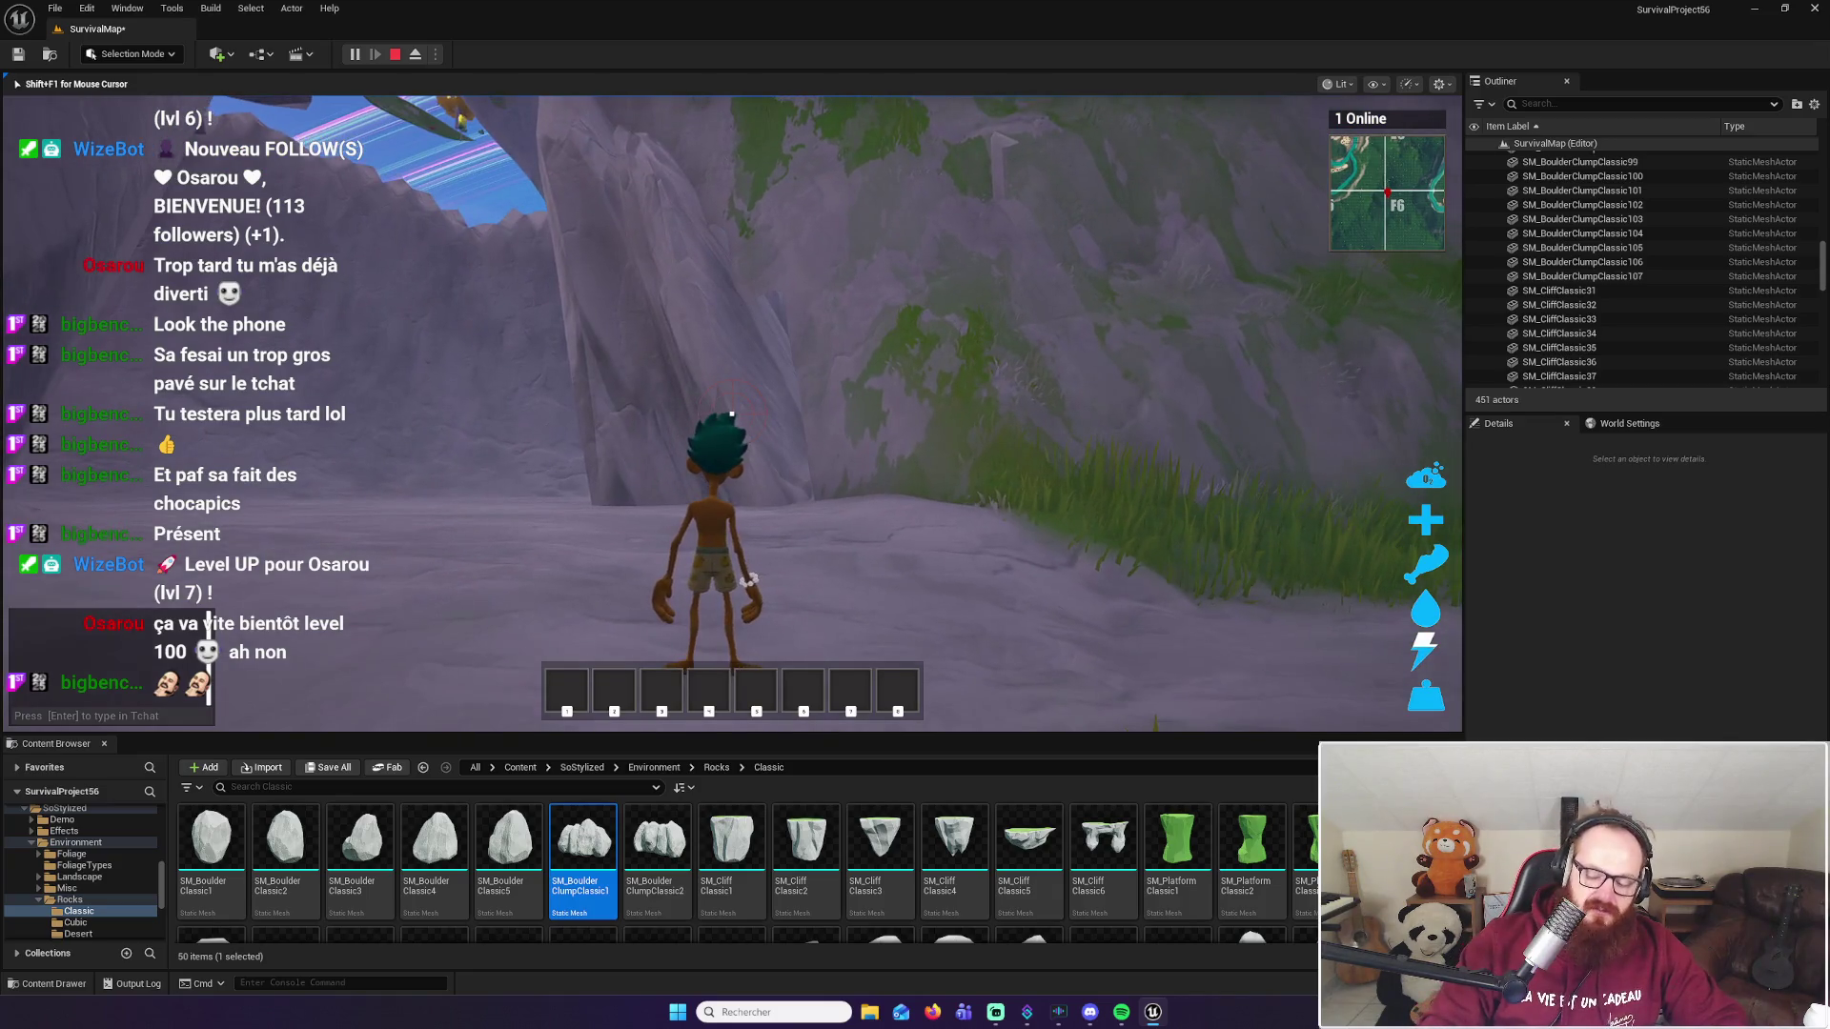
pyautogui.press('Escape')
pyautogui.press('Left')
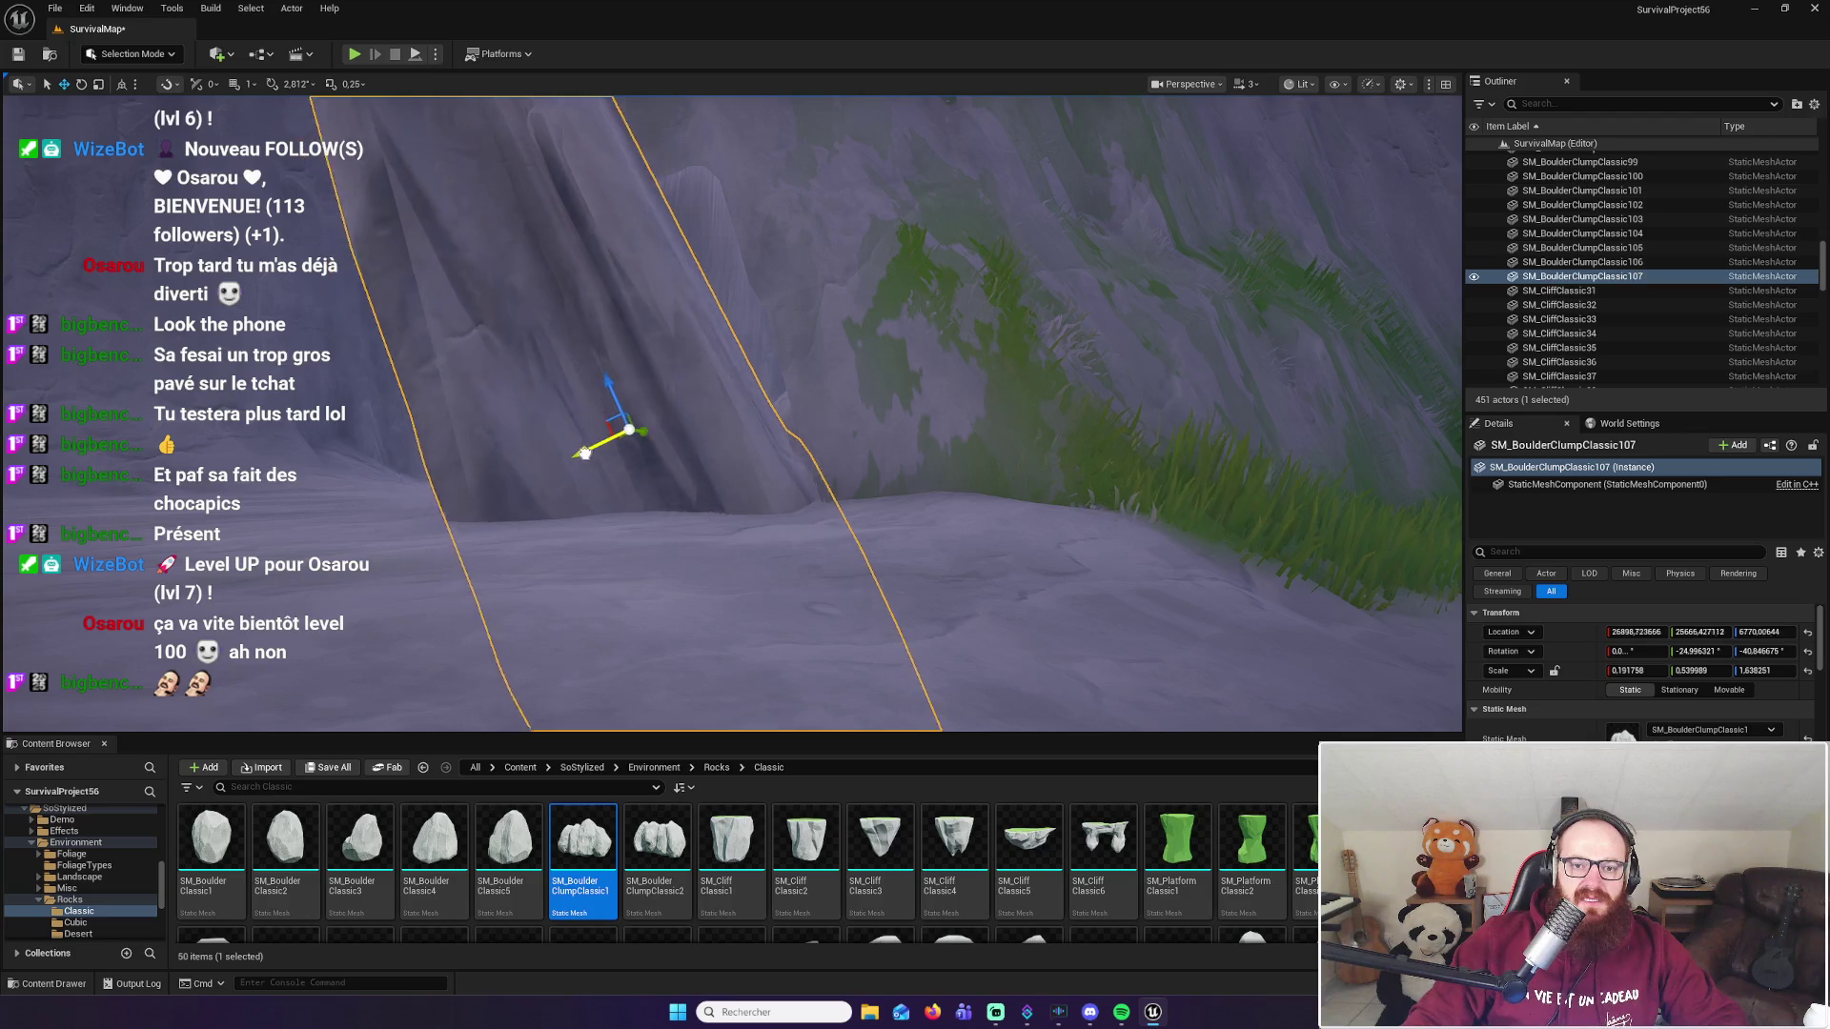
# Step: Select the left boulder pillar SM_BoulderClassic25 at the passage entrance
pyautogui.press('s')
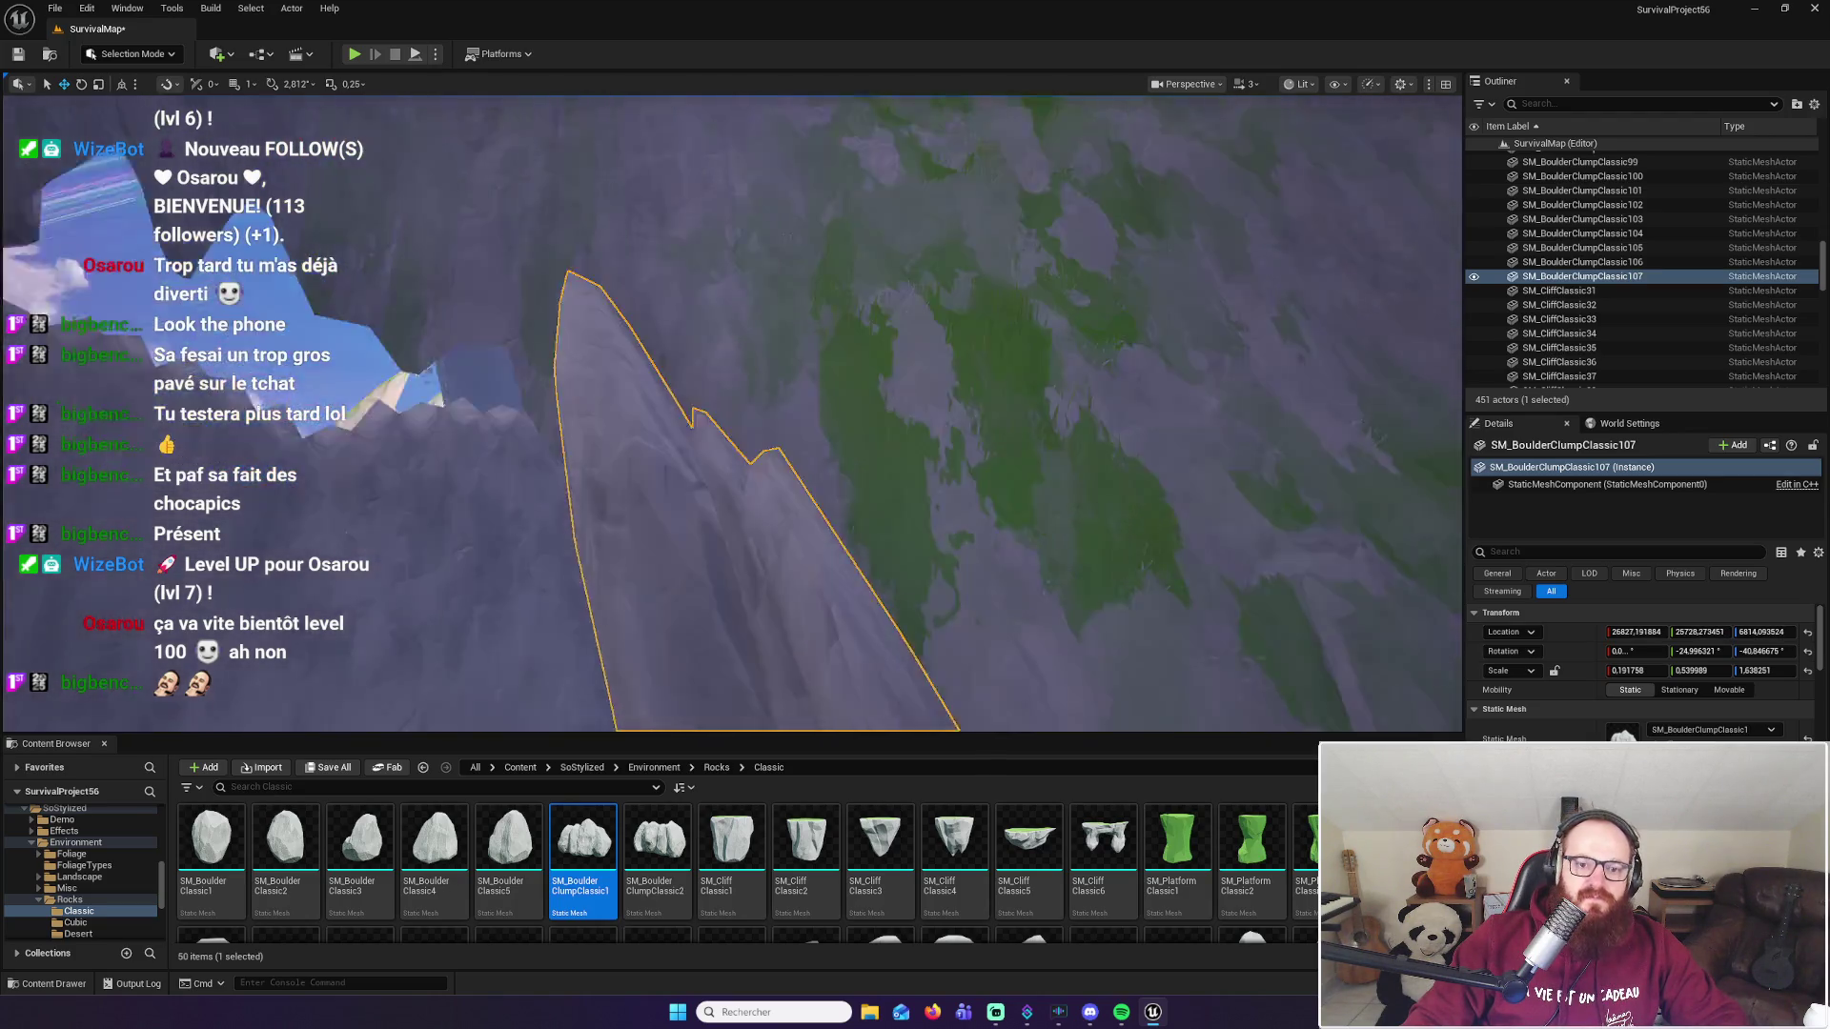
pyautogui.press('w')
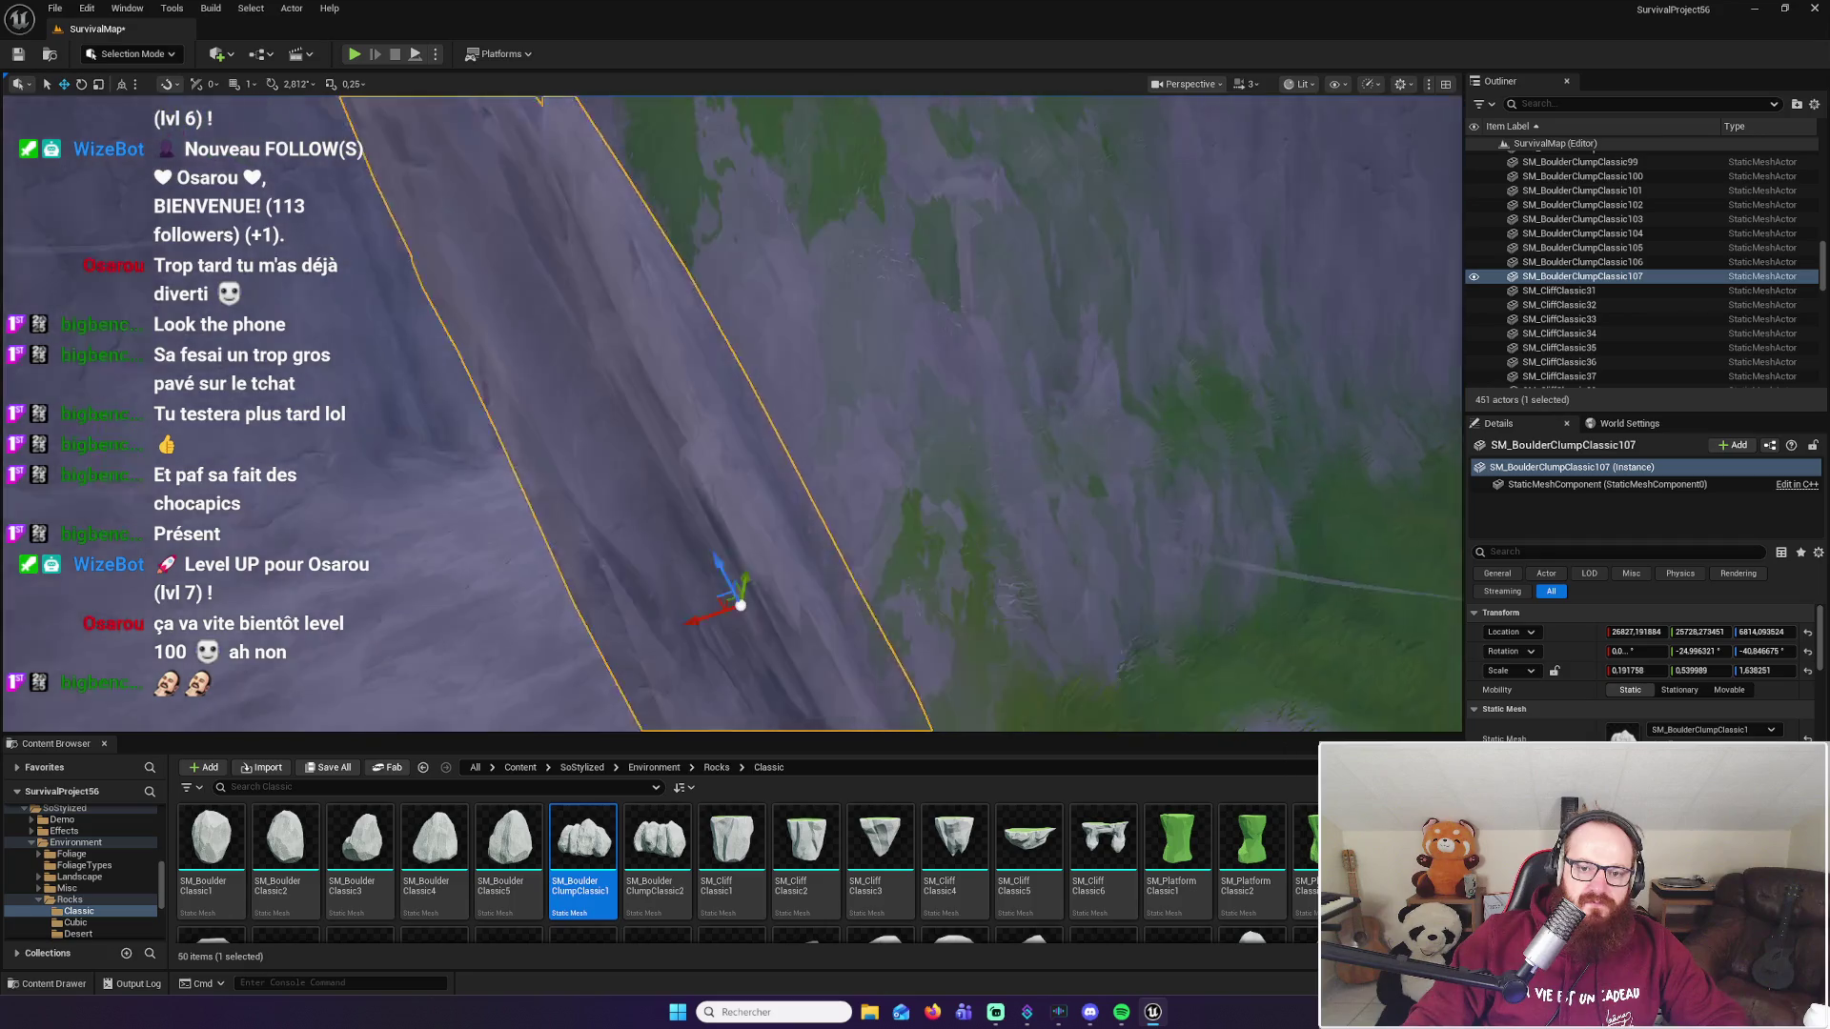
pyautogui.press('a')
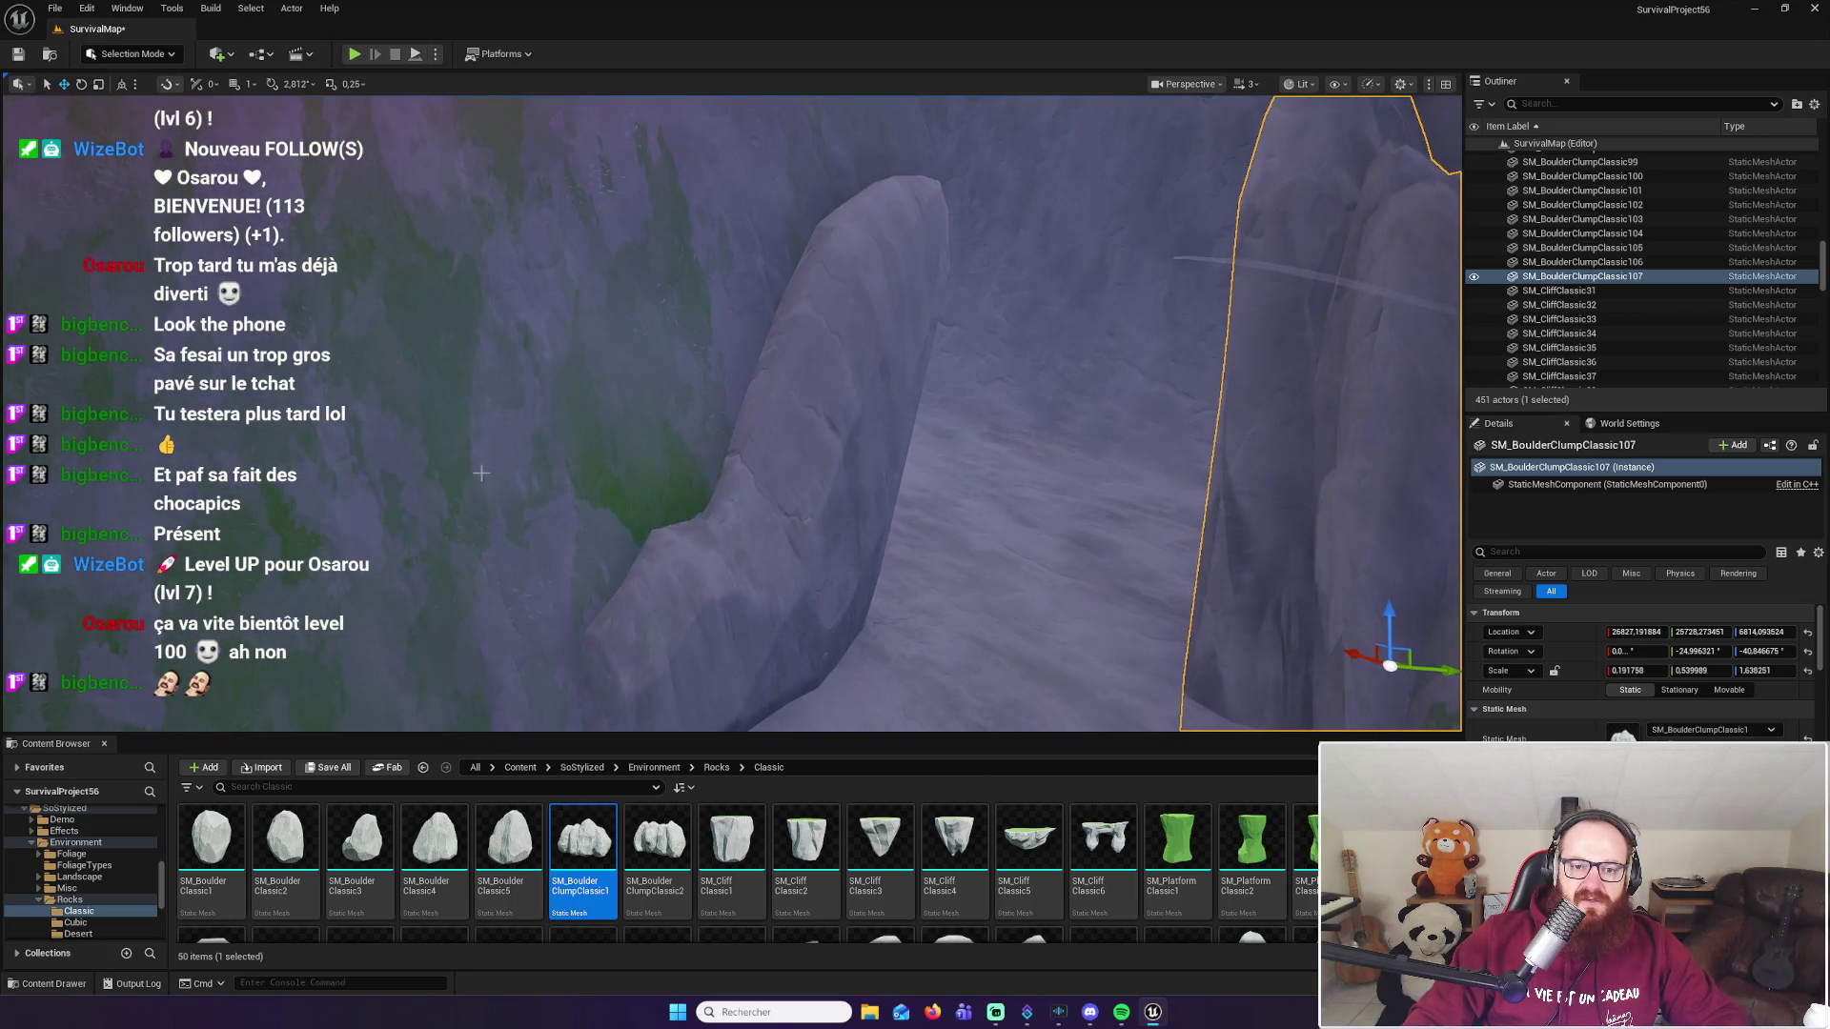
pyautogui.click(771, 529)
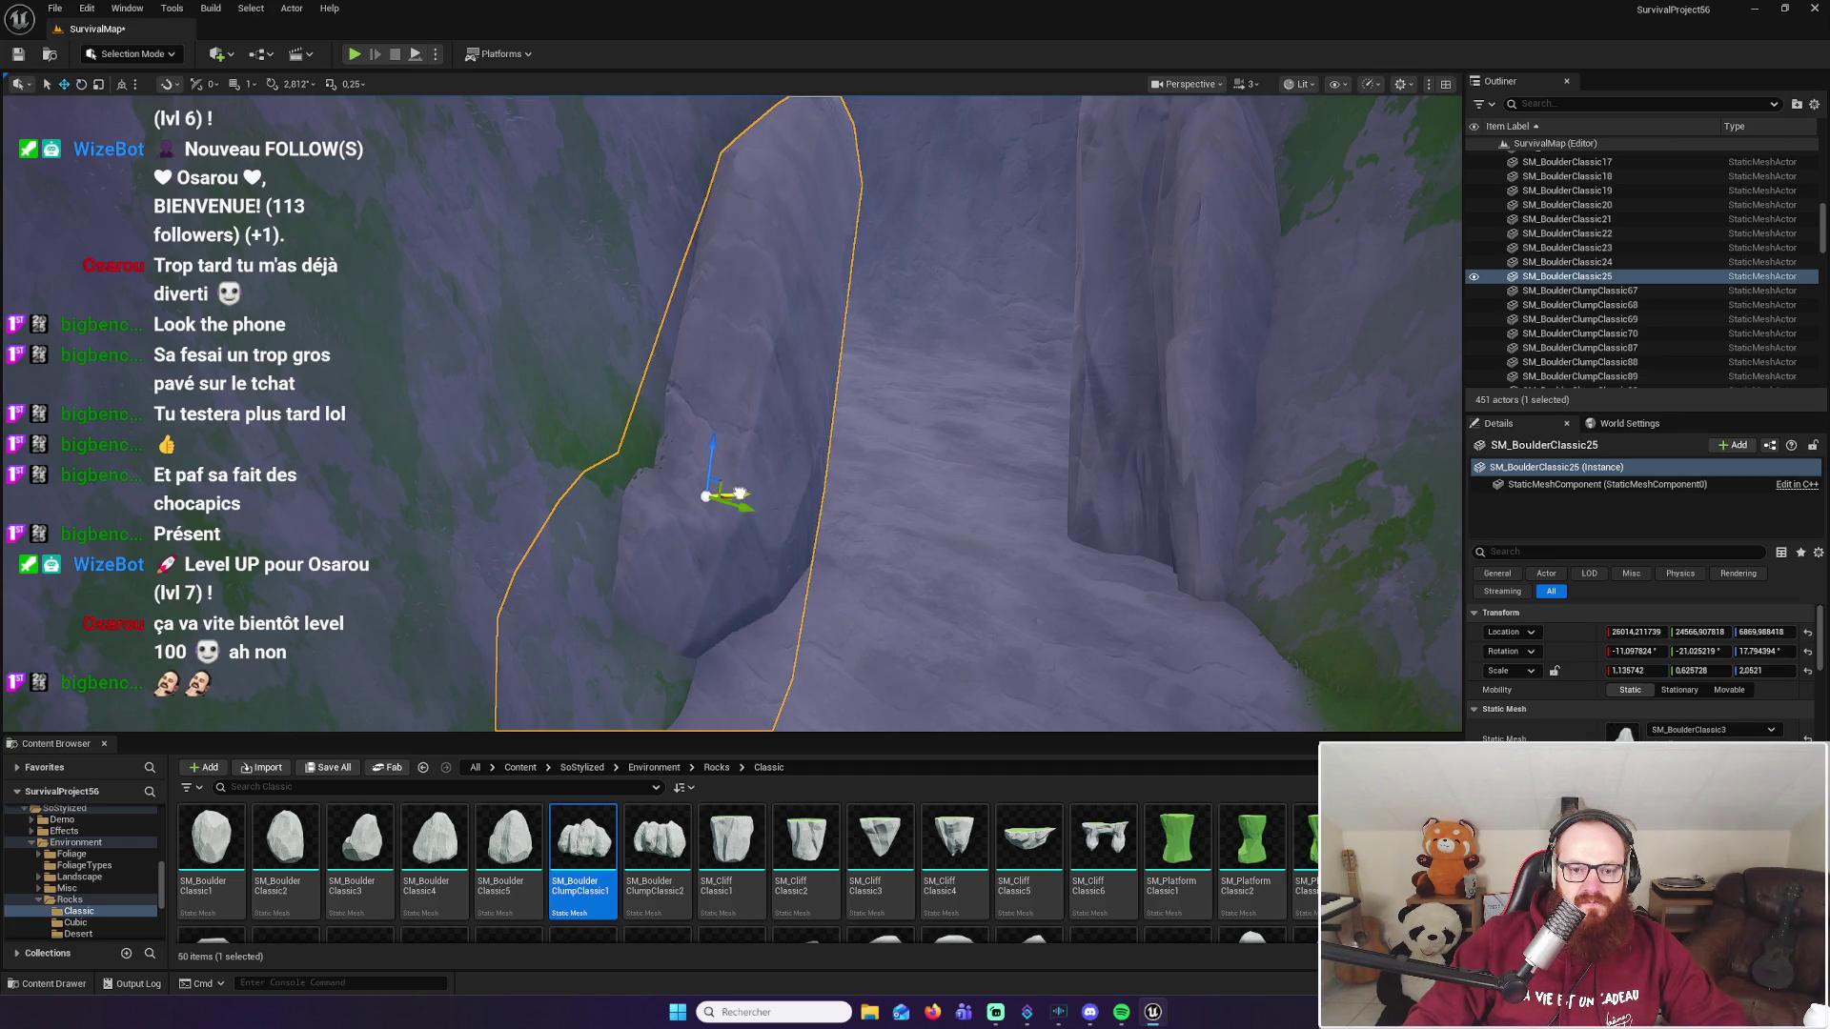
# Step: Nudge the pillar into position and launch Play-In-Editor to test the entrance
pyautogui.moveTo(724, 410)
pyautogui.mouseDown()
pyautogui.moveTo(877, 390)
pyautogui.moveTo(858, 505)
pyautogui.moveTo(846, 488)
pyautogui.mouseUp()
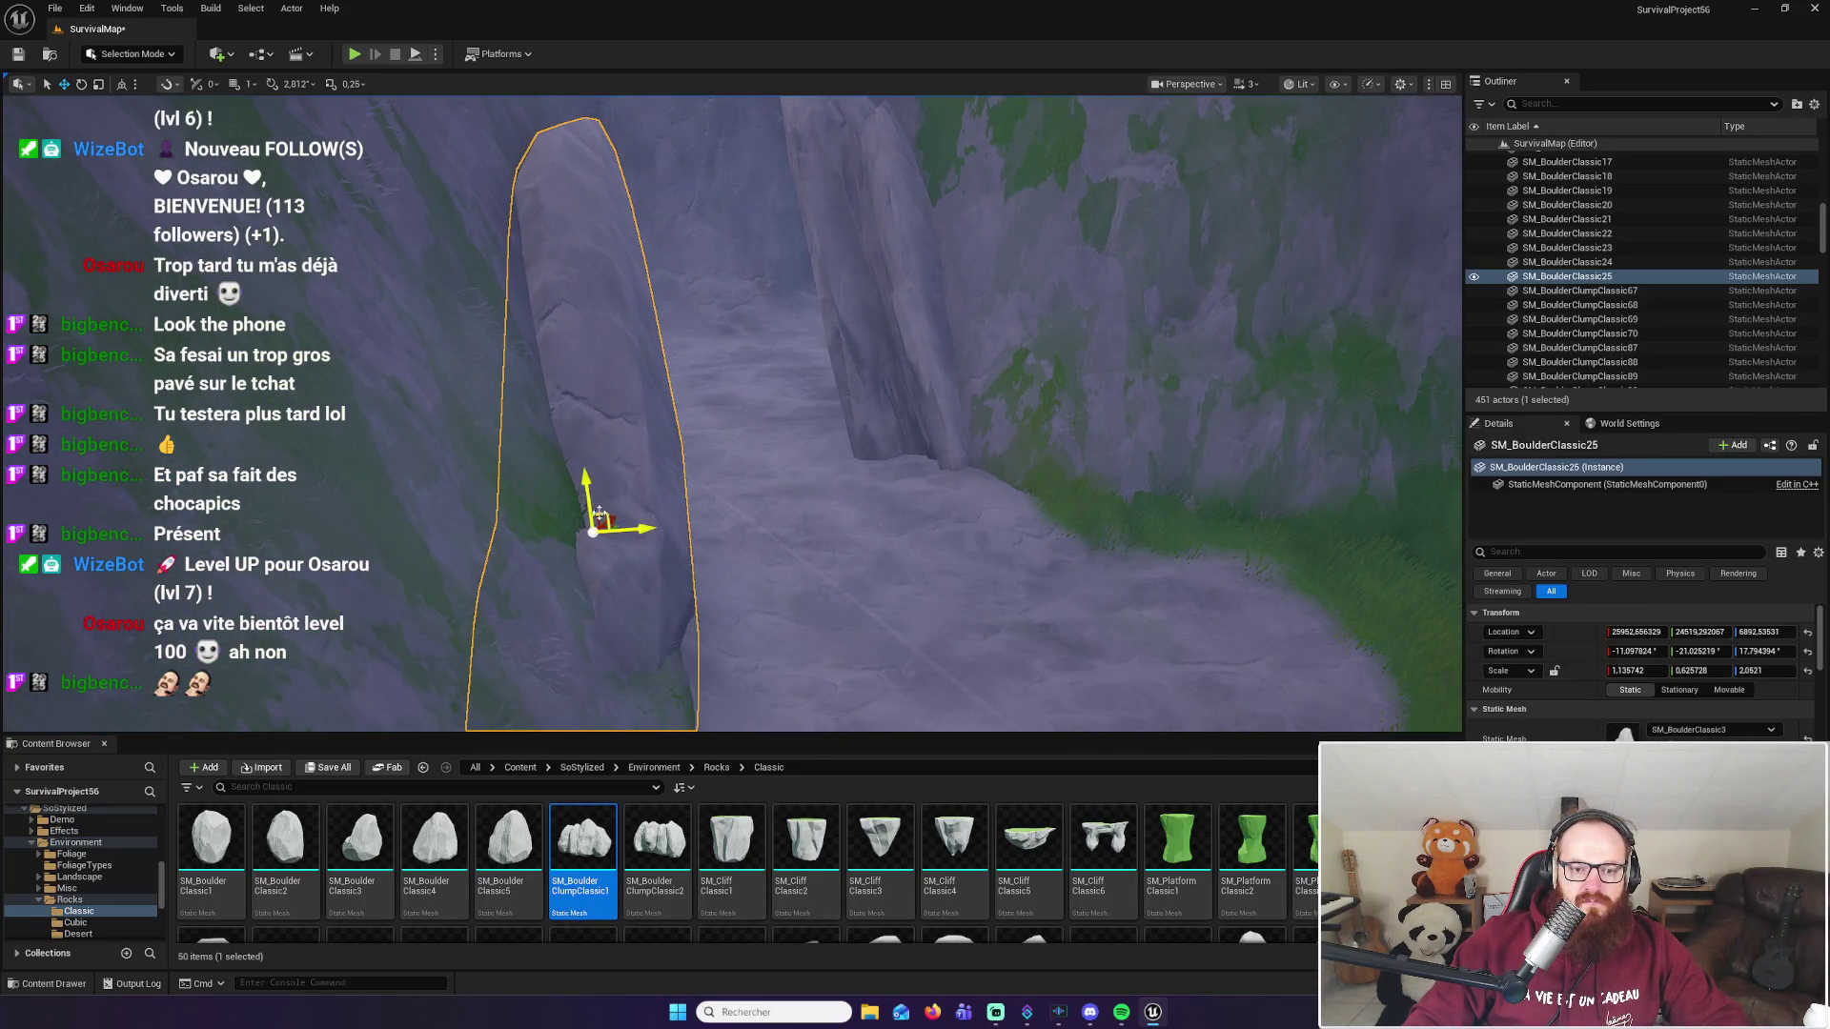
pyautogui.moveTo(731, 547)
pyautogui.mouseDown()
pyautogui.moveTo(731, 502)
pyautogui.moveTo(605, 486)
pyautogui.moveTo(595, 526)
pyautogui.moveTo(617, 526)
pyautogui.mouseUp()
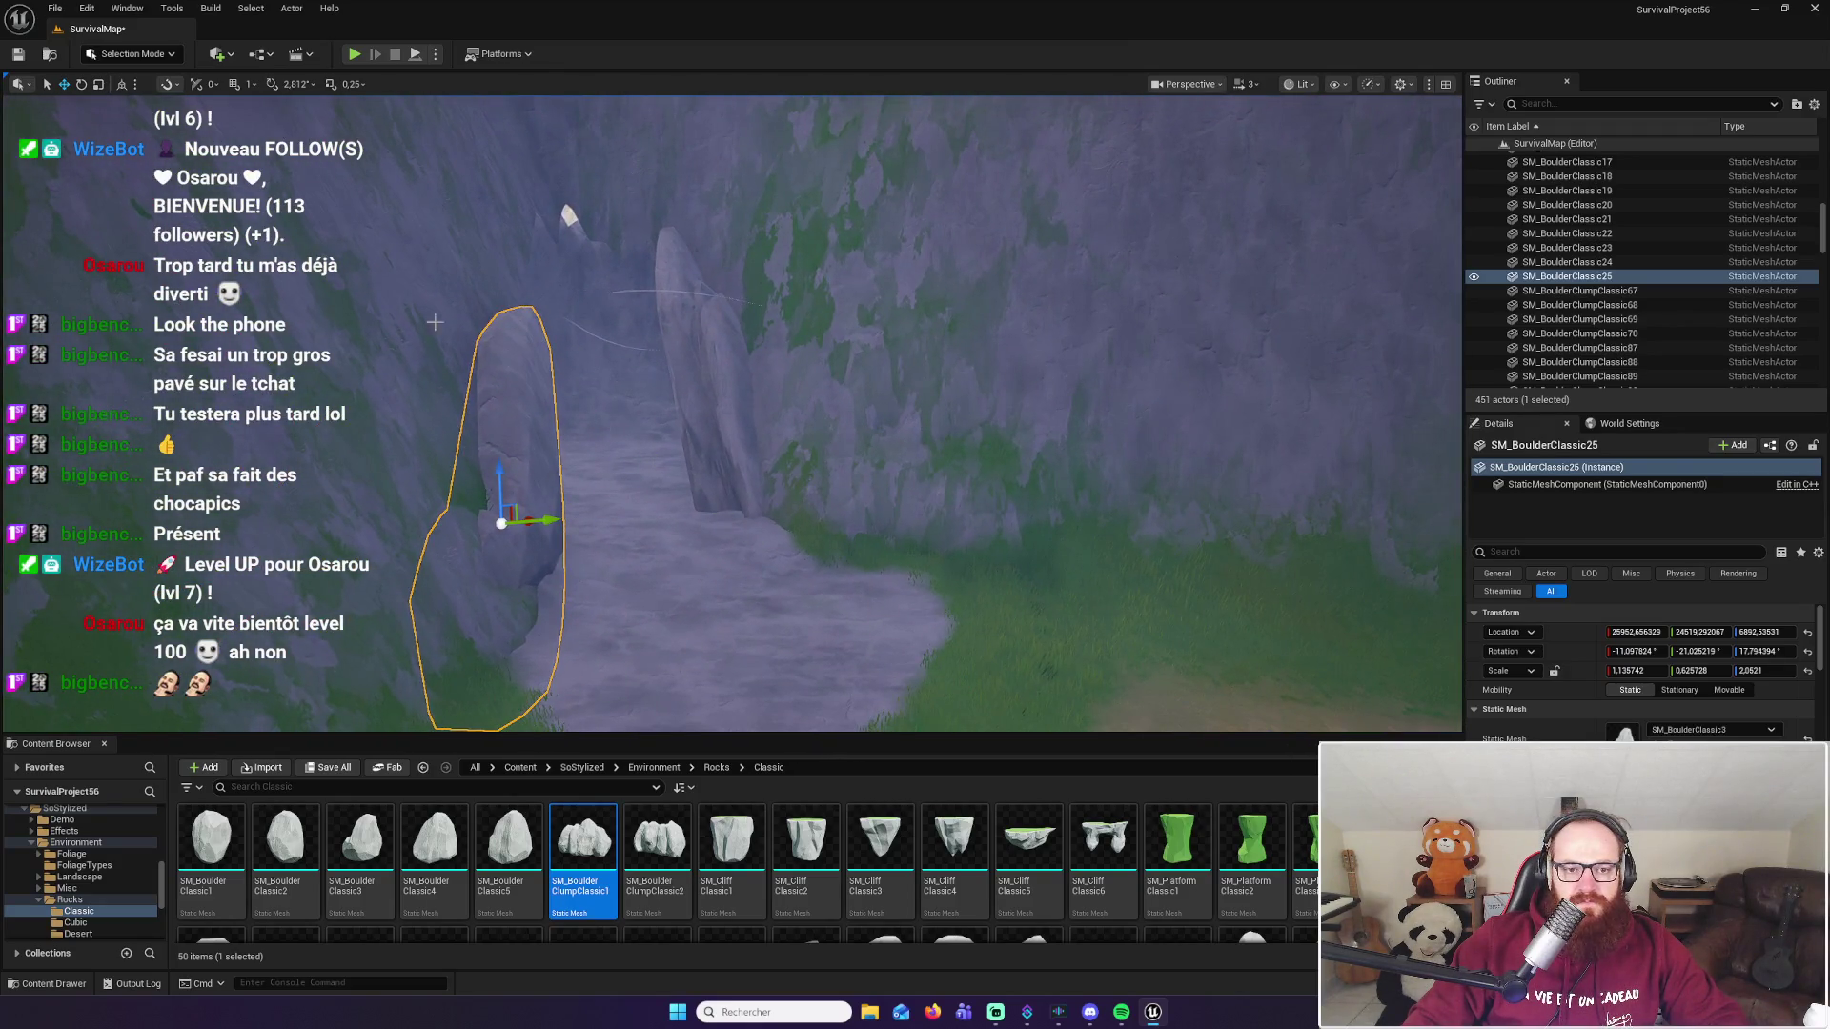
pyautogui.click(355, 56)
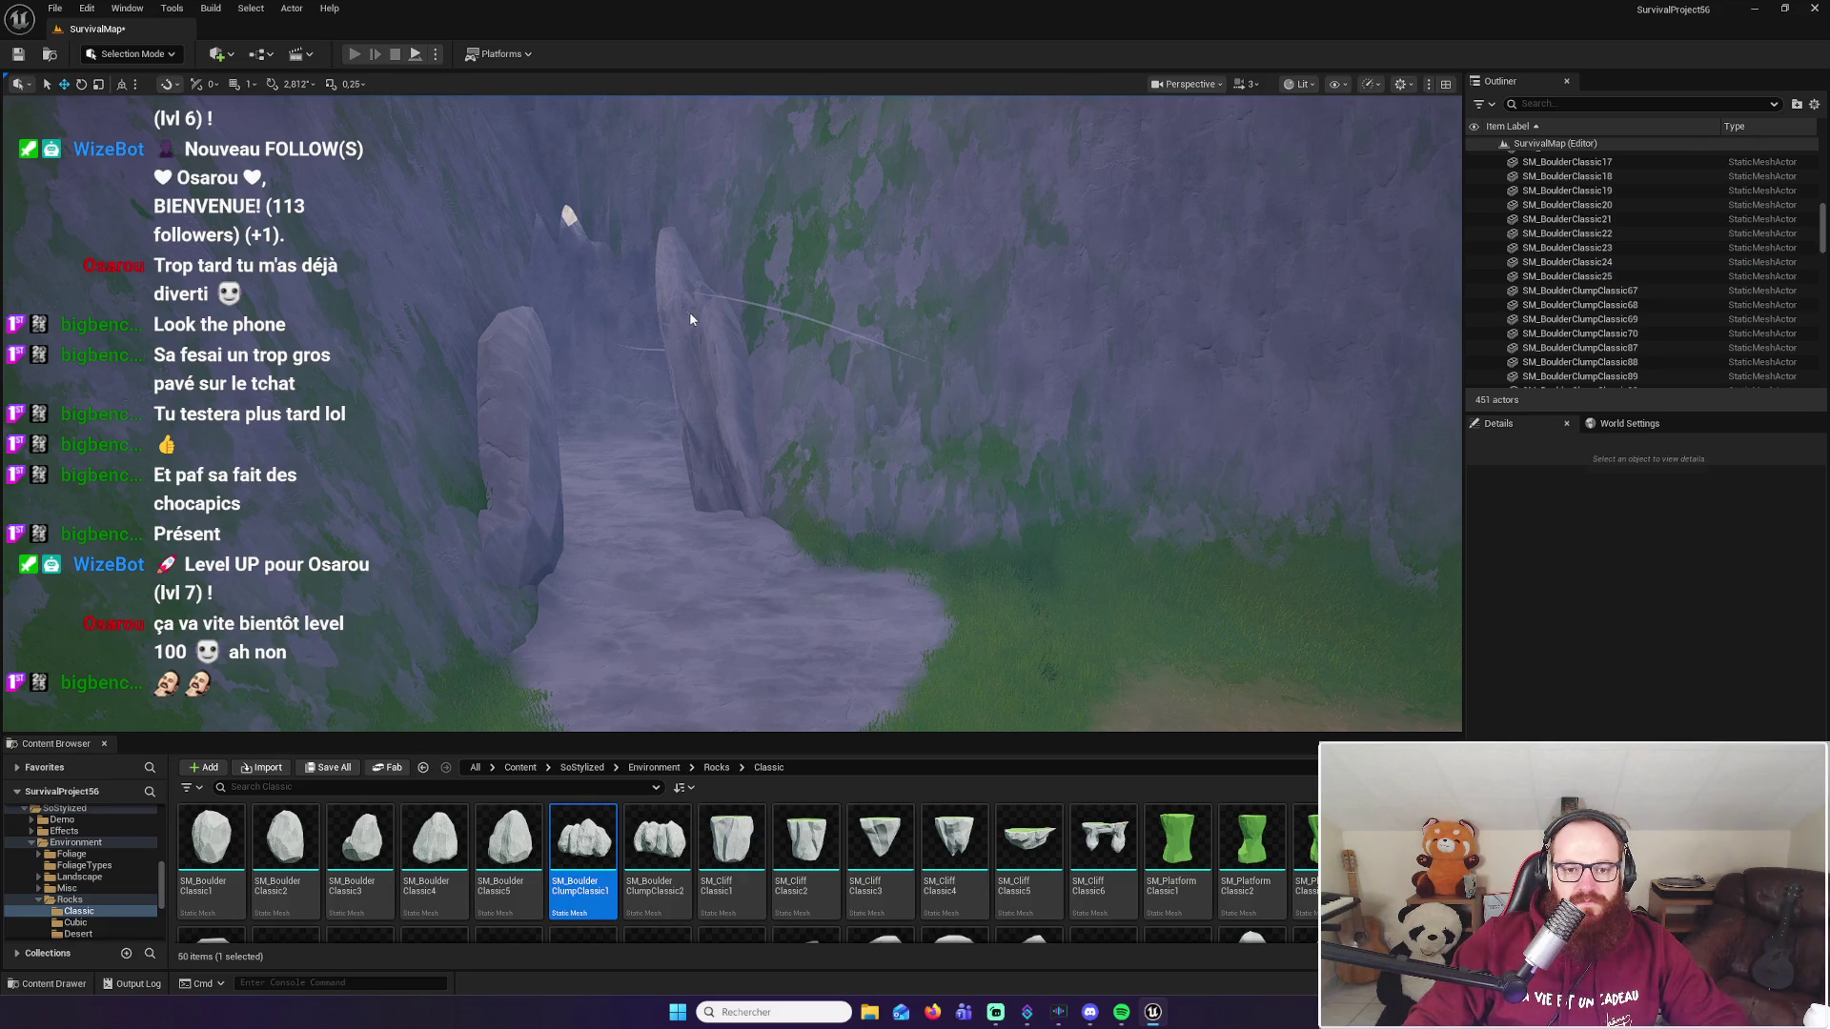
# Step: Walk the character up to the rock passage opening, then end the play session
pyautogui.press('w')
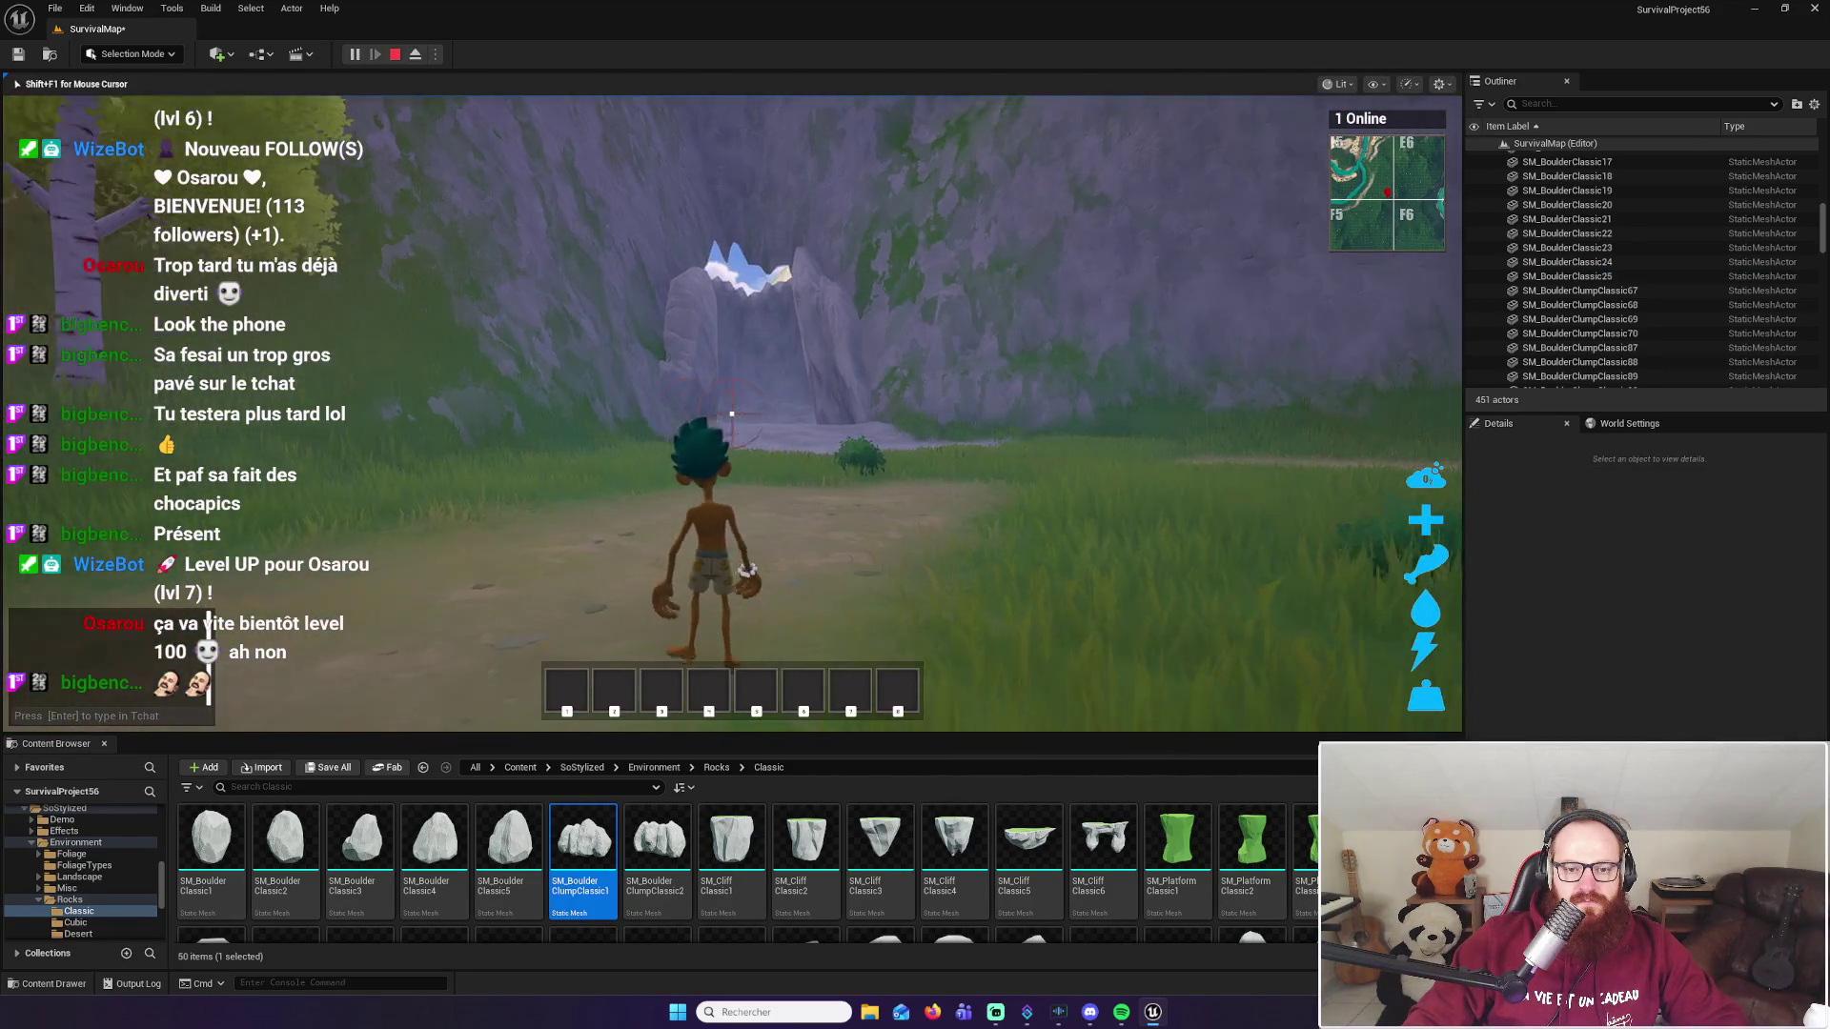
pyautogui.press('w')
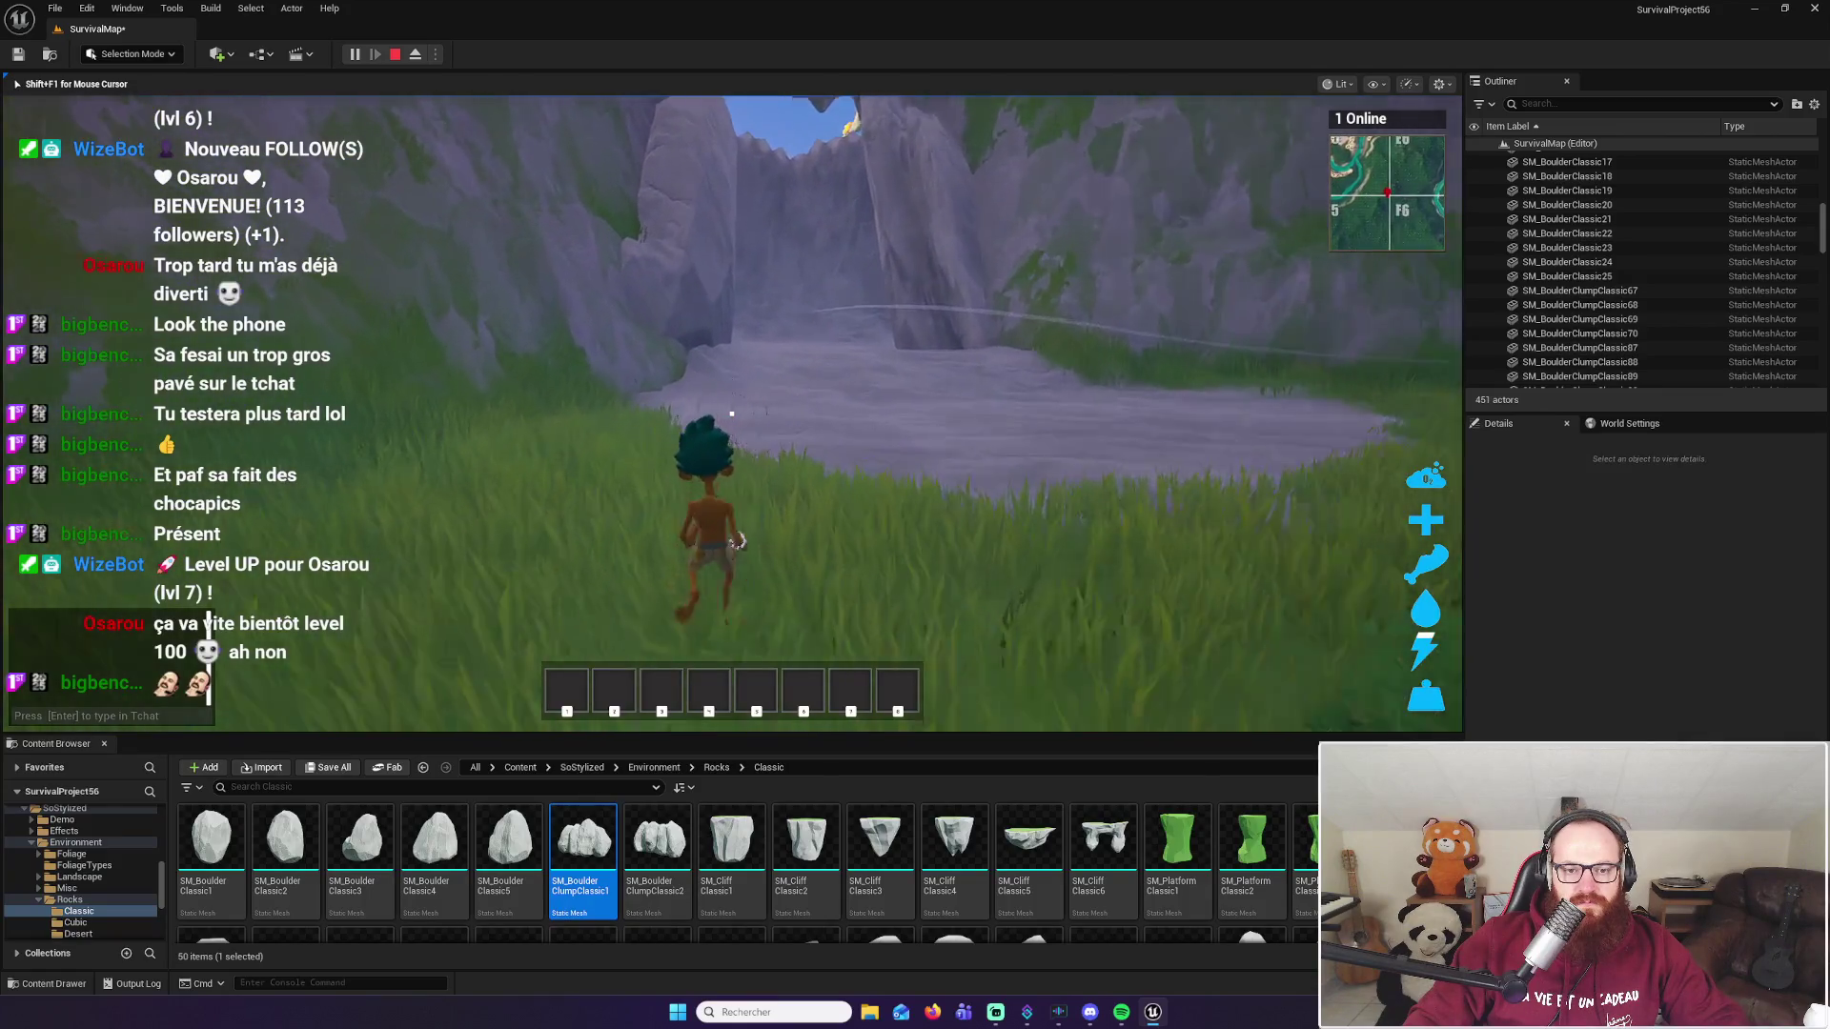
pyautogui.press('w')
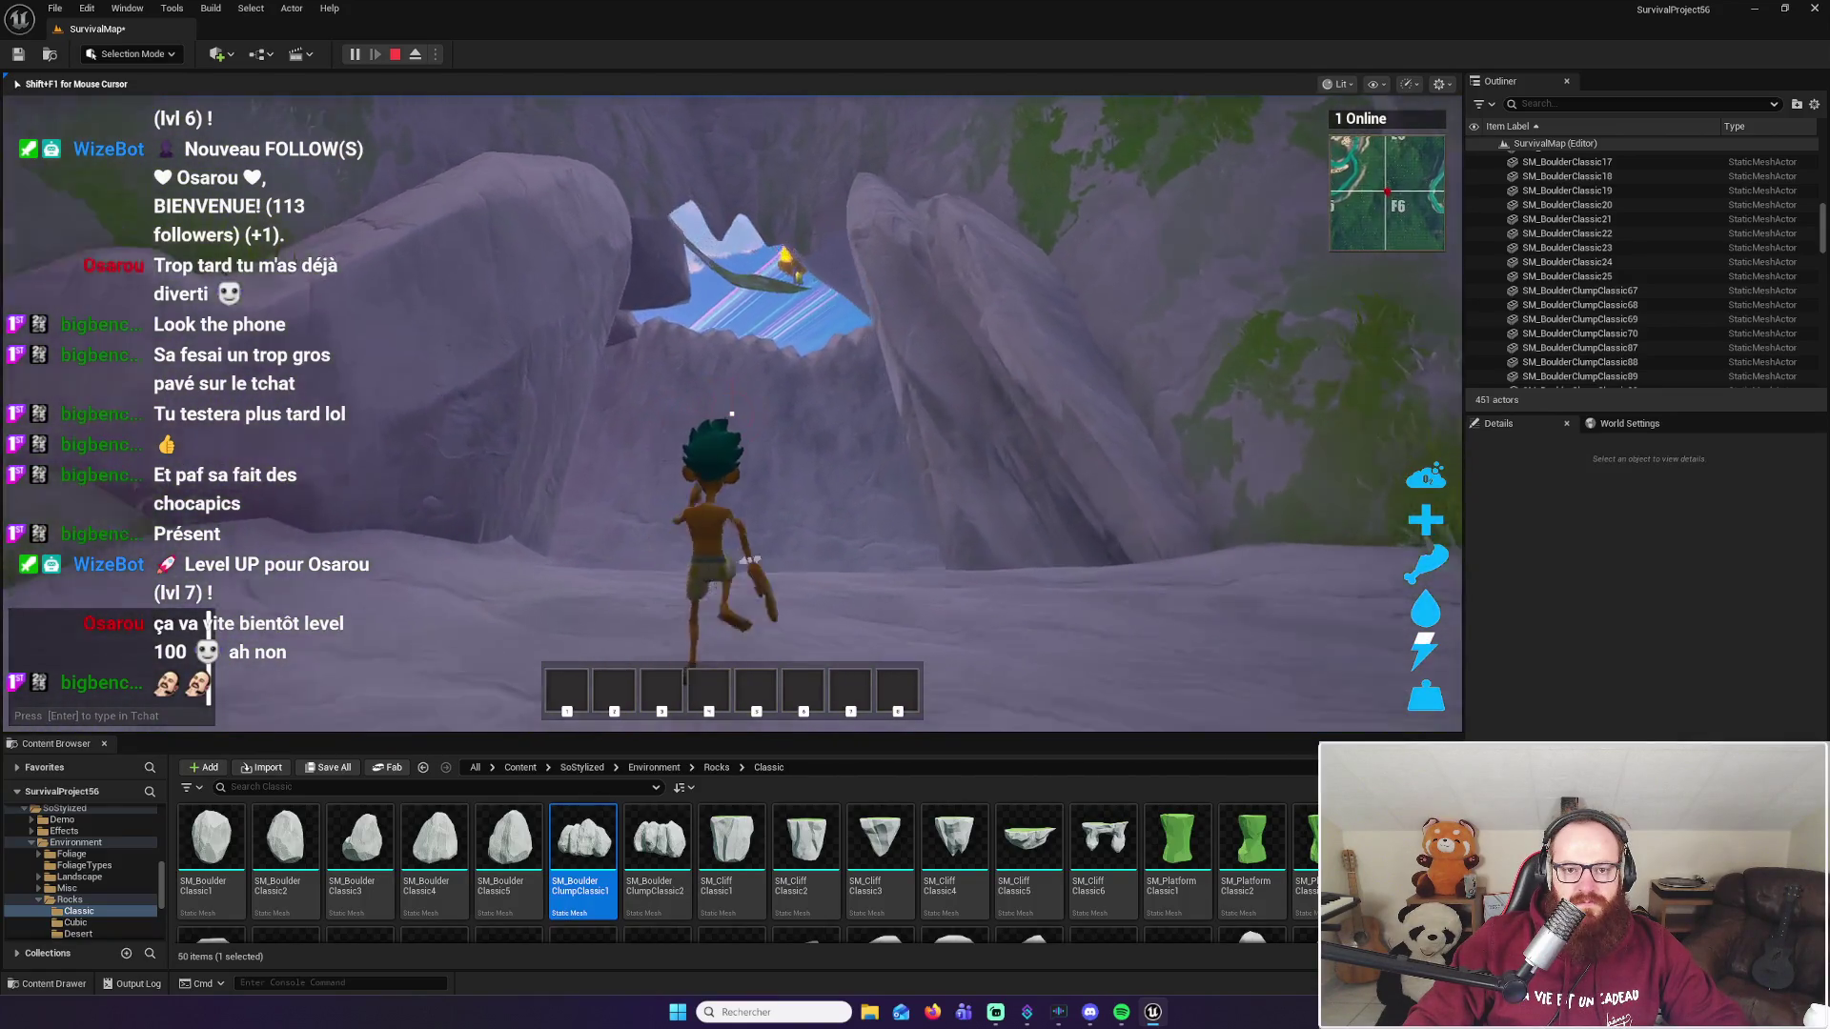
pyautogui.press('Escape')
# Step: Select and frame the boulder at the passage entrance, flying toward the rock wall
pyautogui.click(537, 181)
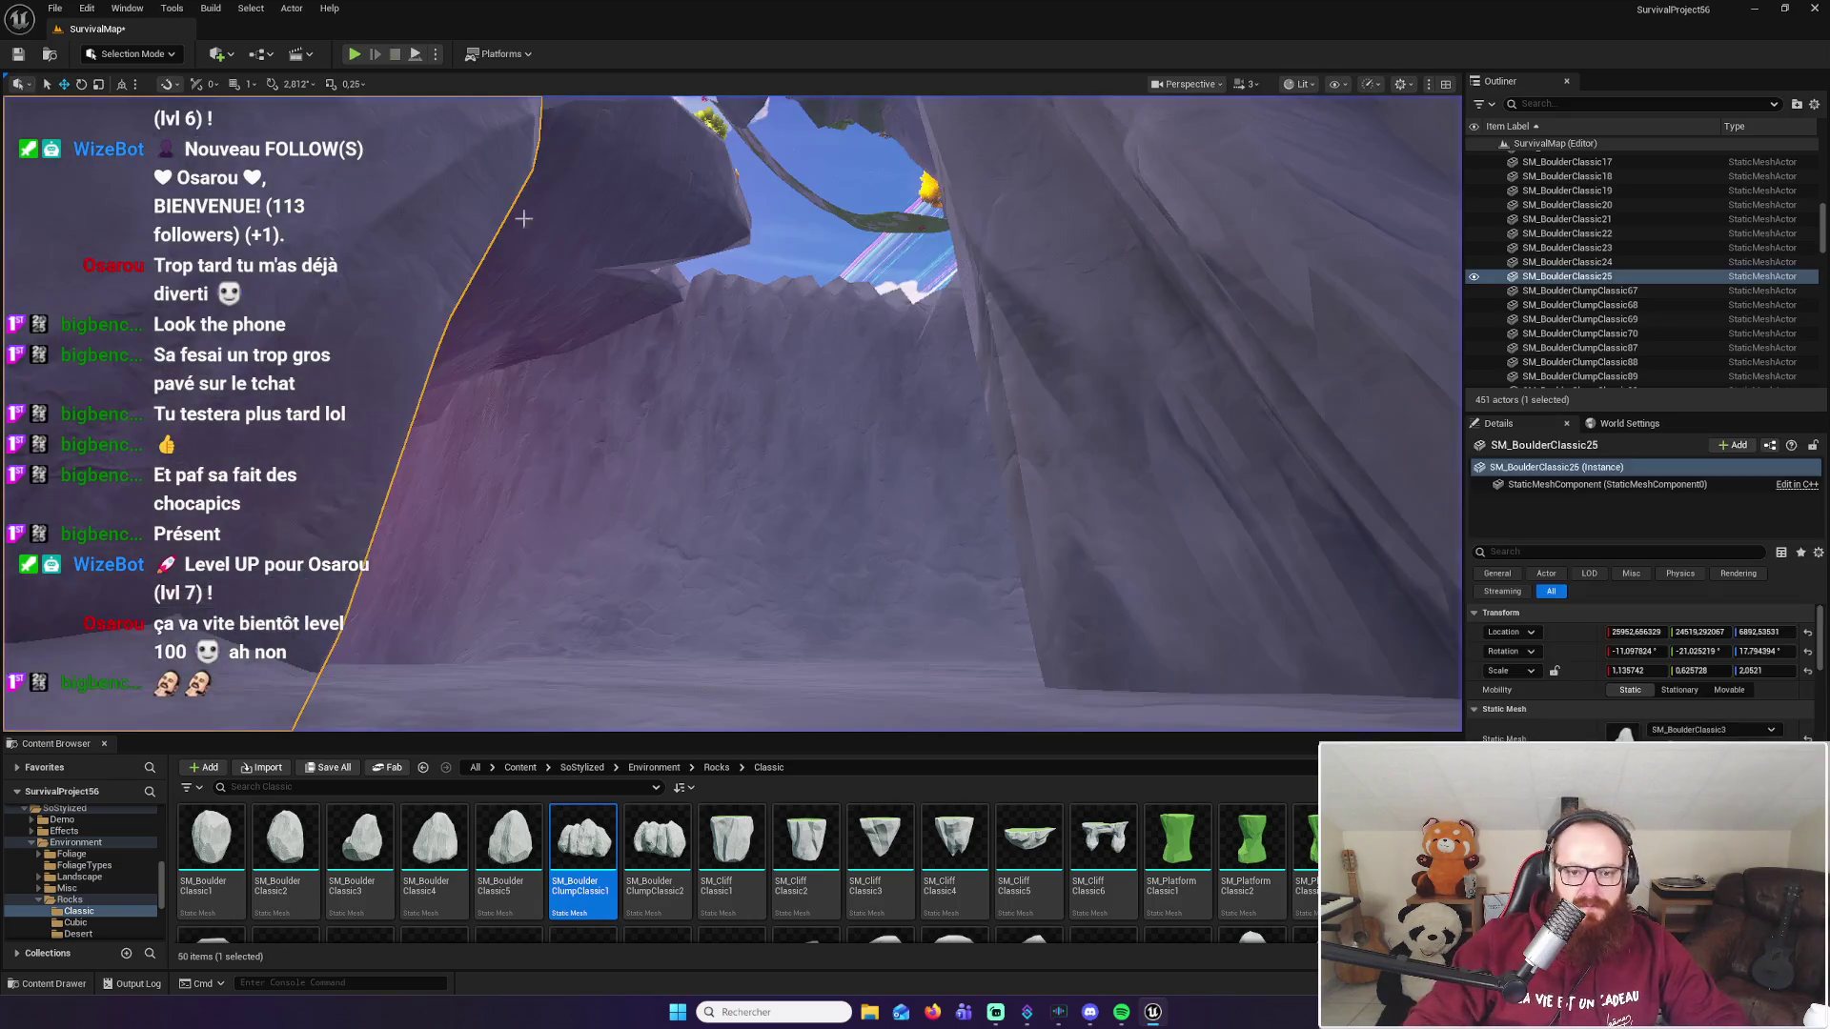
pyautogui.press('f')
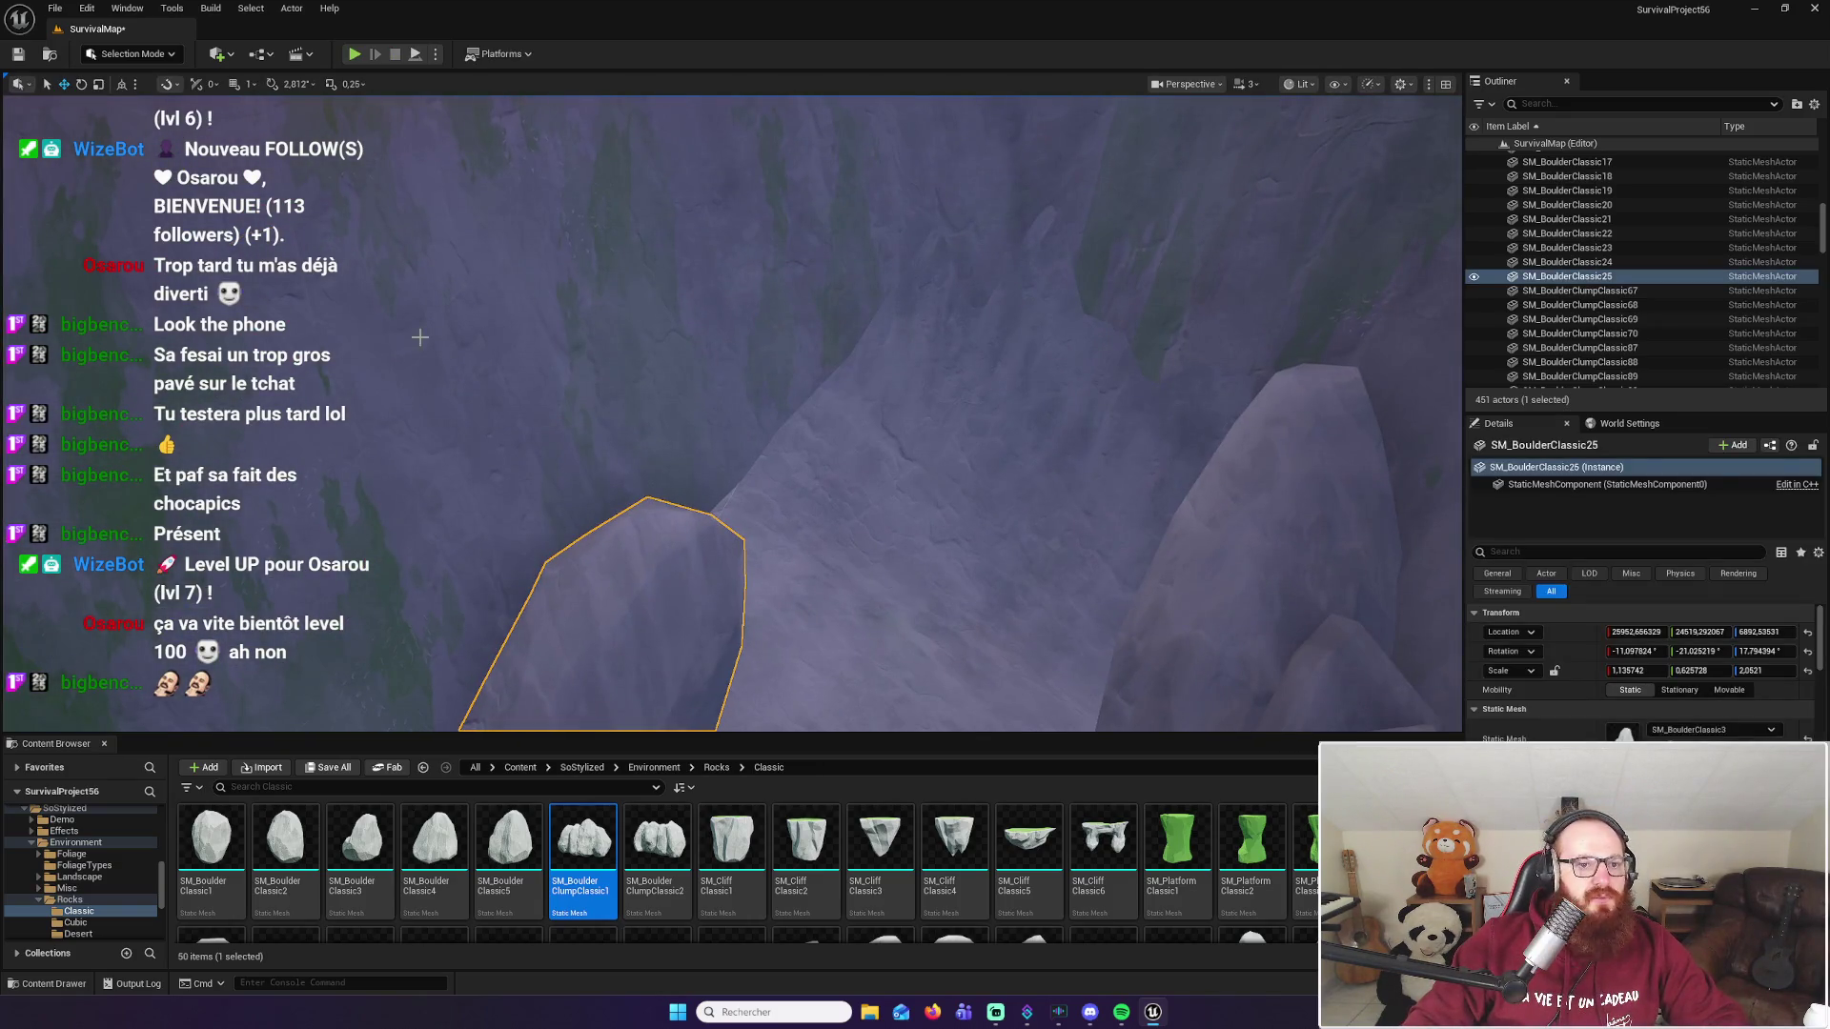
pyautogui.moveTo(419, 338)
pyautogui.mouseDown()
pyautogui.moveTo(477, 333)
pyautogui.moveTo(715, 462)
pyautogui.mouseUp()
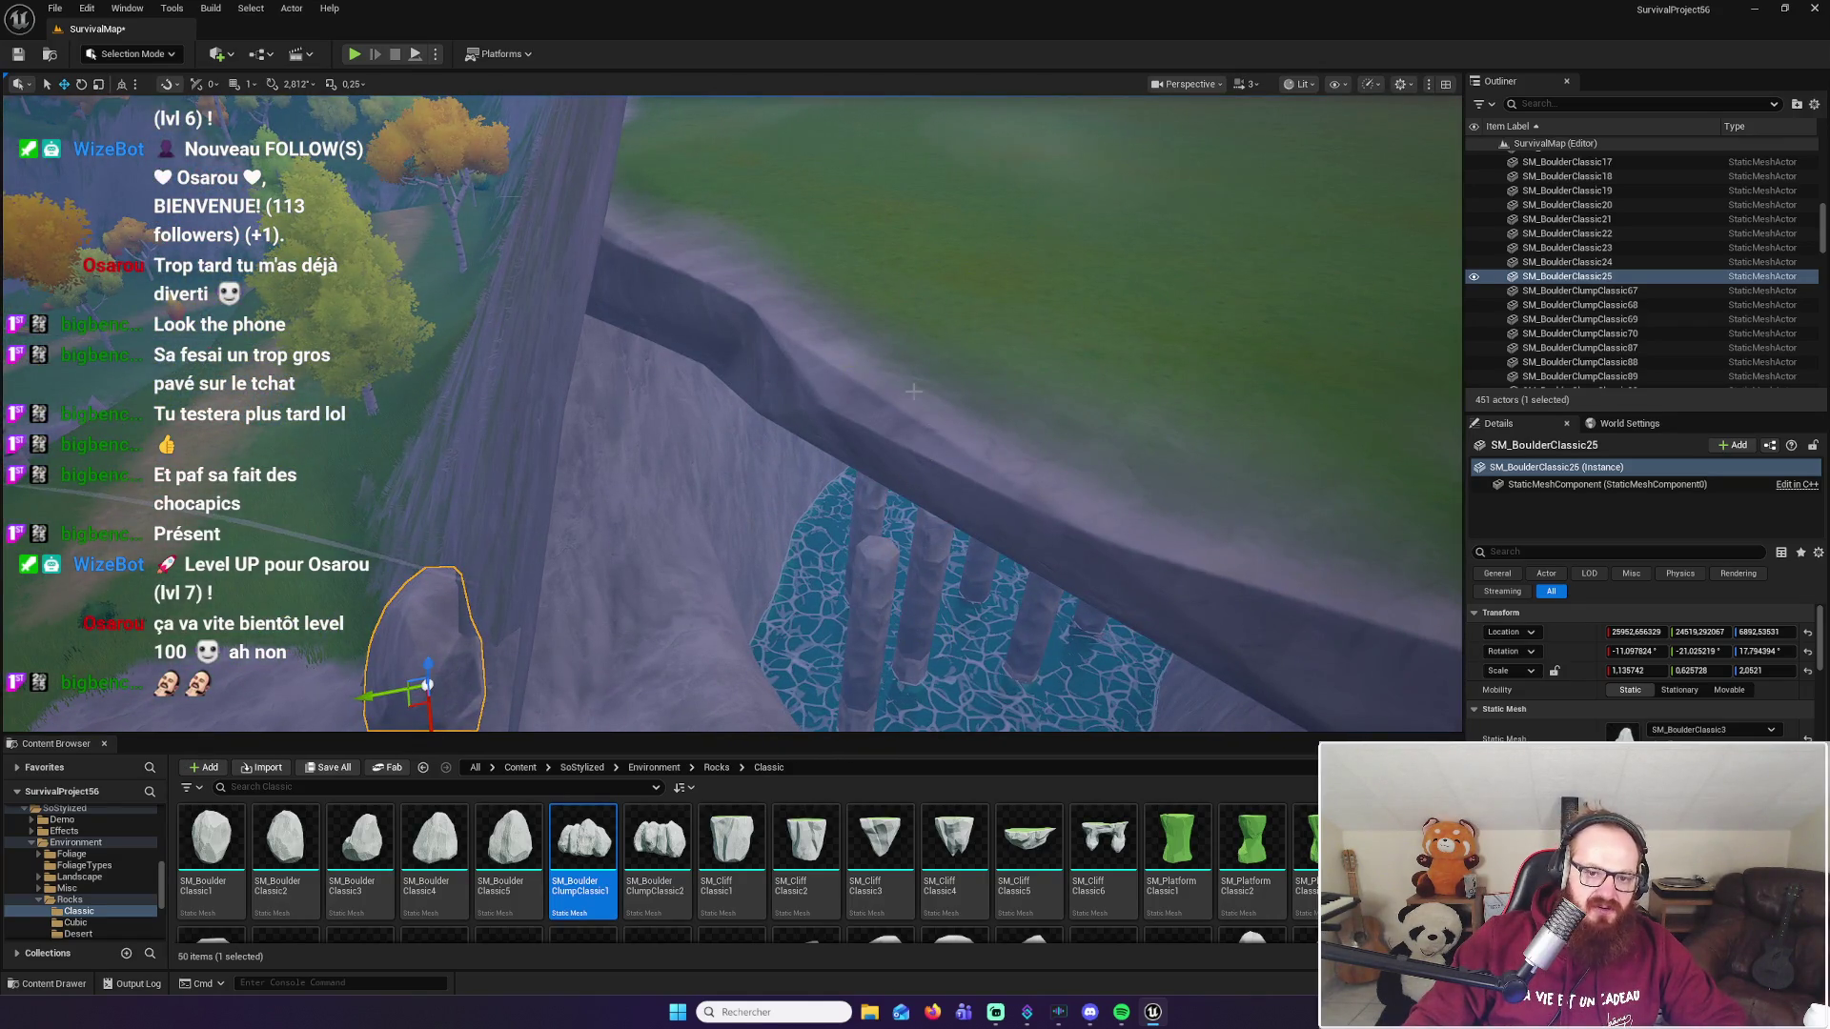
pyautogui.moveTo(913, 390); pyautogui.dragTo(915, 393)
pyautogui.press('f')
# Step: Place SM_BoulderClassic1 near the pool and pillars and raise it above the pool
pyautogui.moveTo(773, 628); pyautogui.dragTo(765, 704)
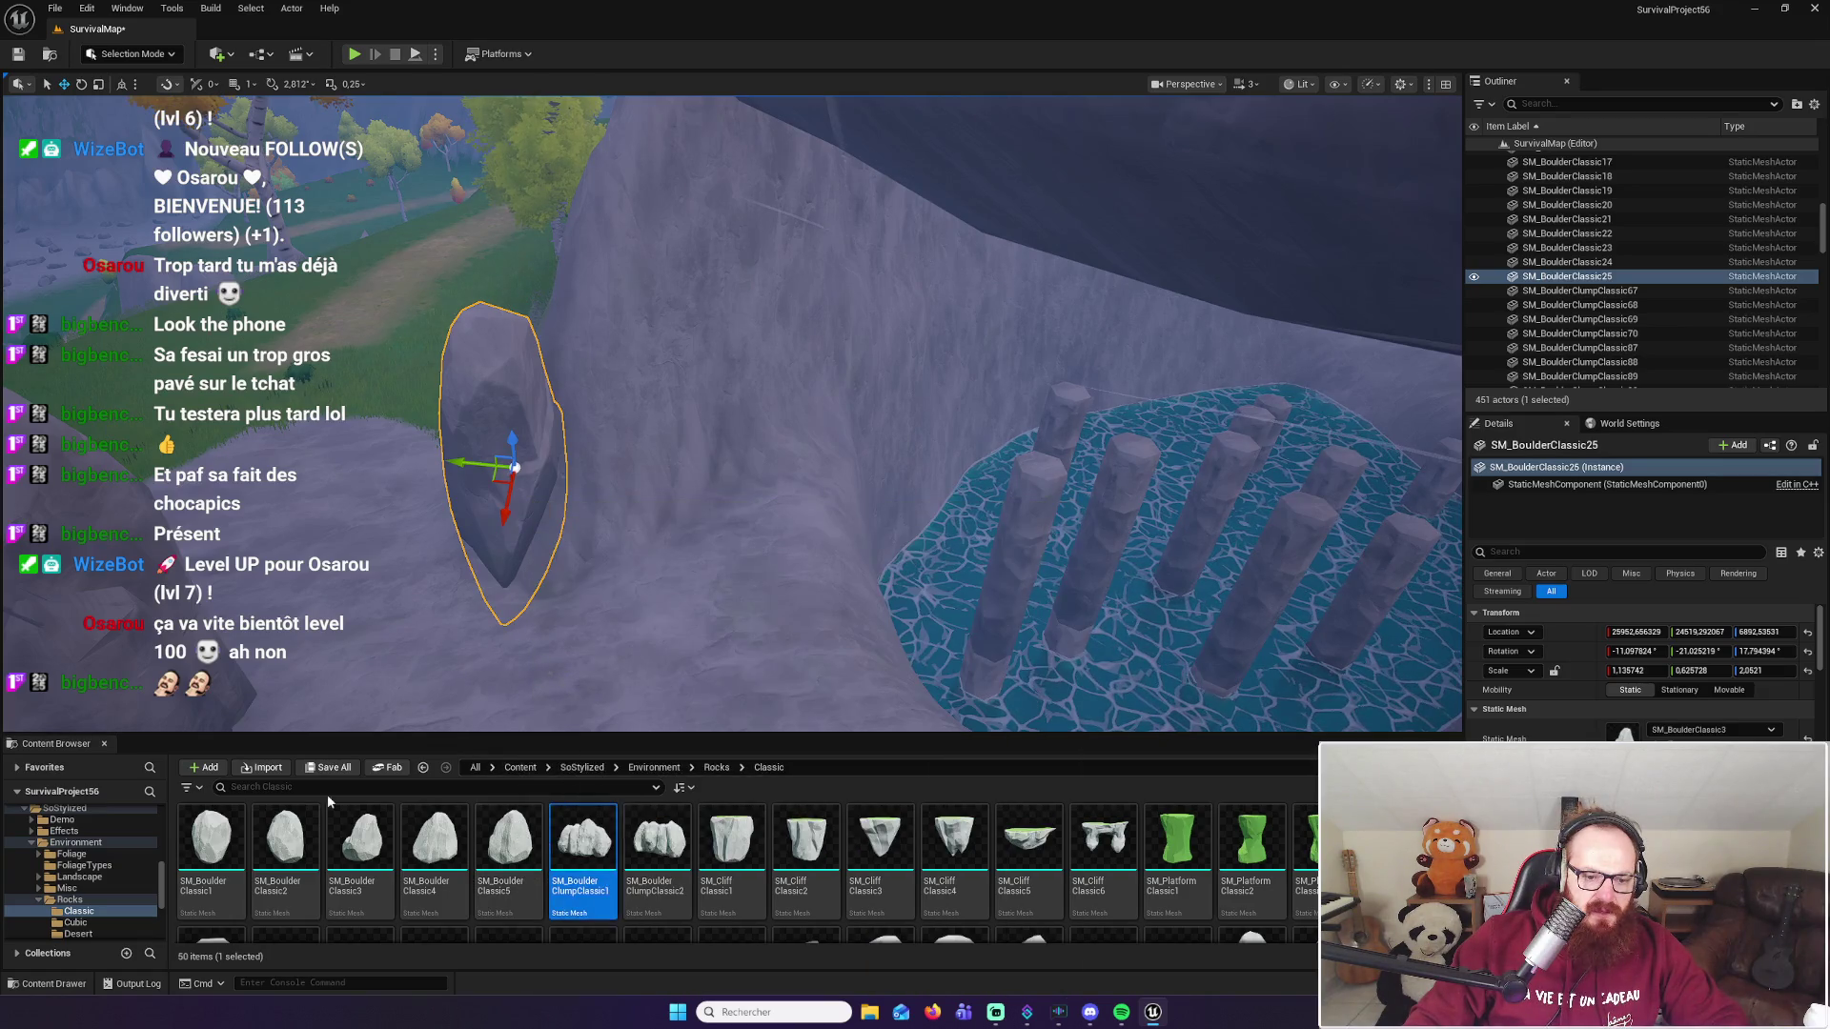
pyautogui.moveTo(762, 429)
pyautogui.mouseDown()
pyautogui.moveTo(667, 448)
pyautogui.moveTo(686, 438)
pyautogui.moveTo(658, 467)
pyautogui.mouseUp()
pyautogui.moveTo(232, 809)
pyautogui.mouseDown()
pyautogui.moveTo(672, 613)
pyautogui.moveTo(734, 615)
pyautogui.moveTo(840, 467)
pyautogui.mouseUp()
pyautogui.moveTo(867, 368)
pyautogui.mouseDown()
pyautogui.moveTo(863, 238)
pyautogui.moveTo(773, 360)
pyautogui.mouseUp()
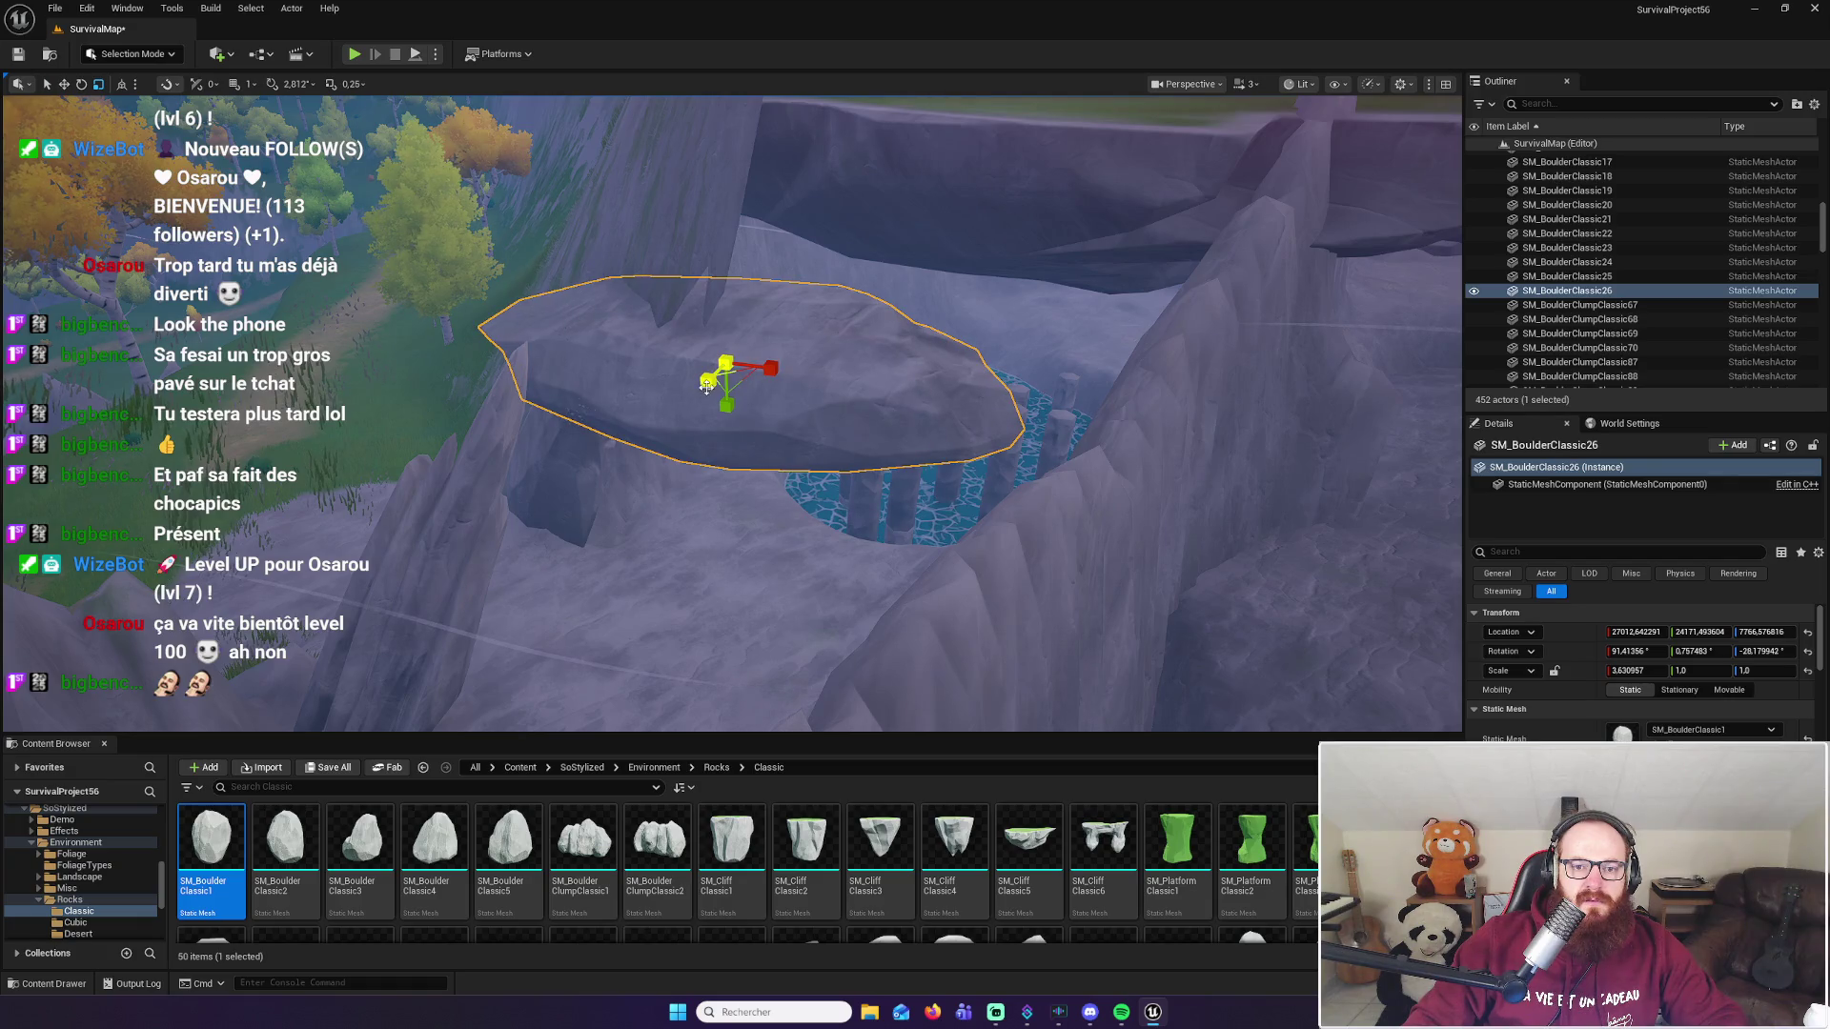
# Step: Stretch SM_BoulderClassic26 about four times taller and wider, inspect it from above, then delete it
pyautogui.moveTo(706, 384)
pyautogui.mouseDown()
pyautogui.moveTo(707, 334)
pyautogui.moveTo(706, 355)
pyautogui.mouseUp()
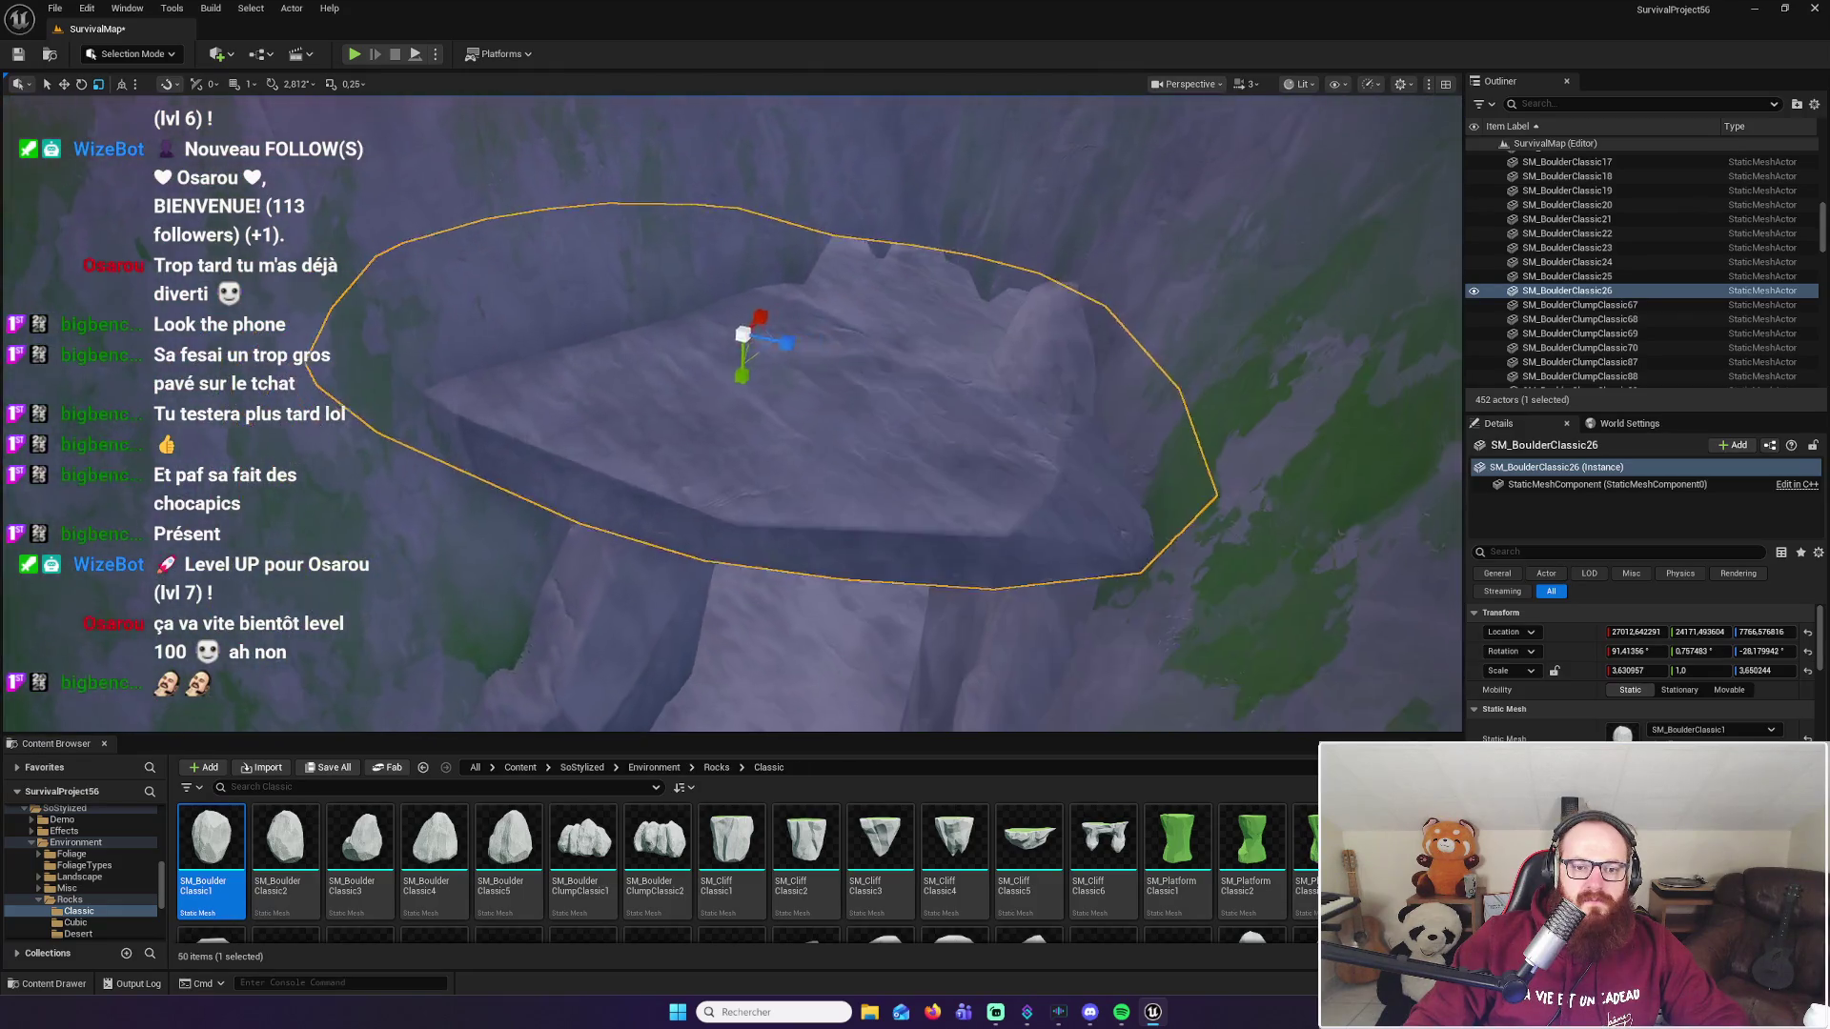
pyautogui.press('w')
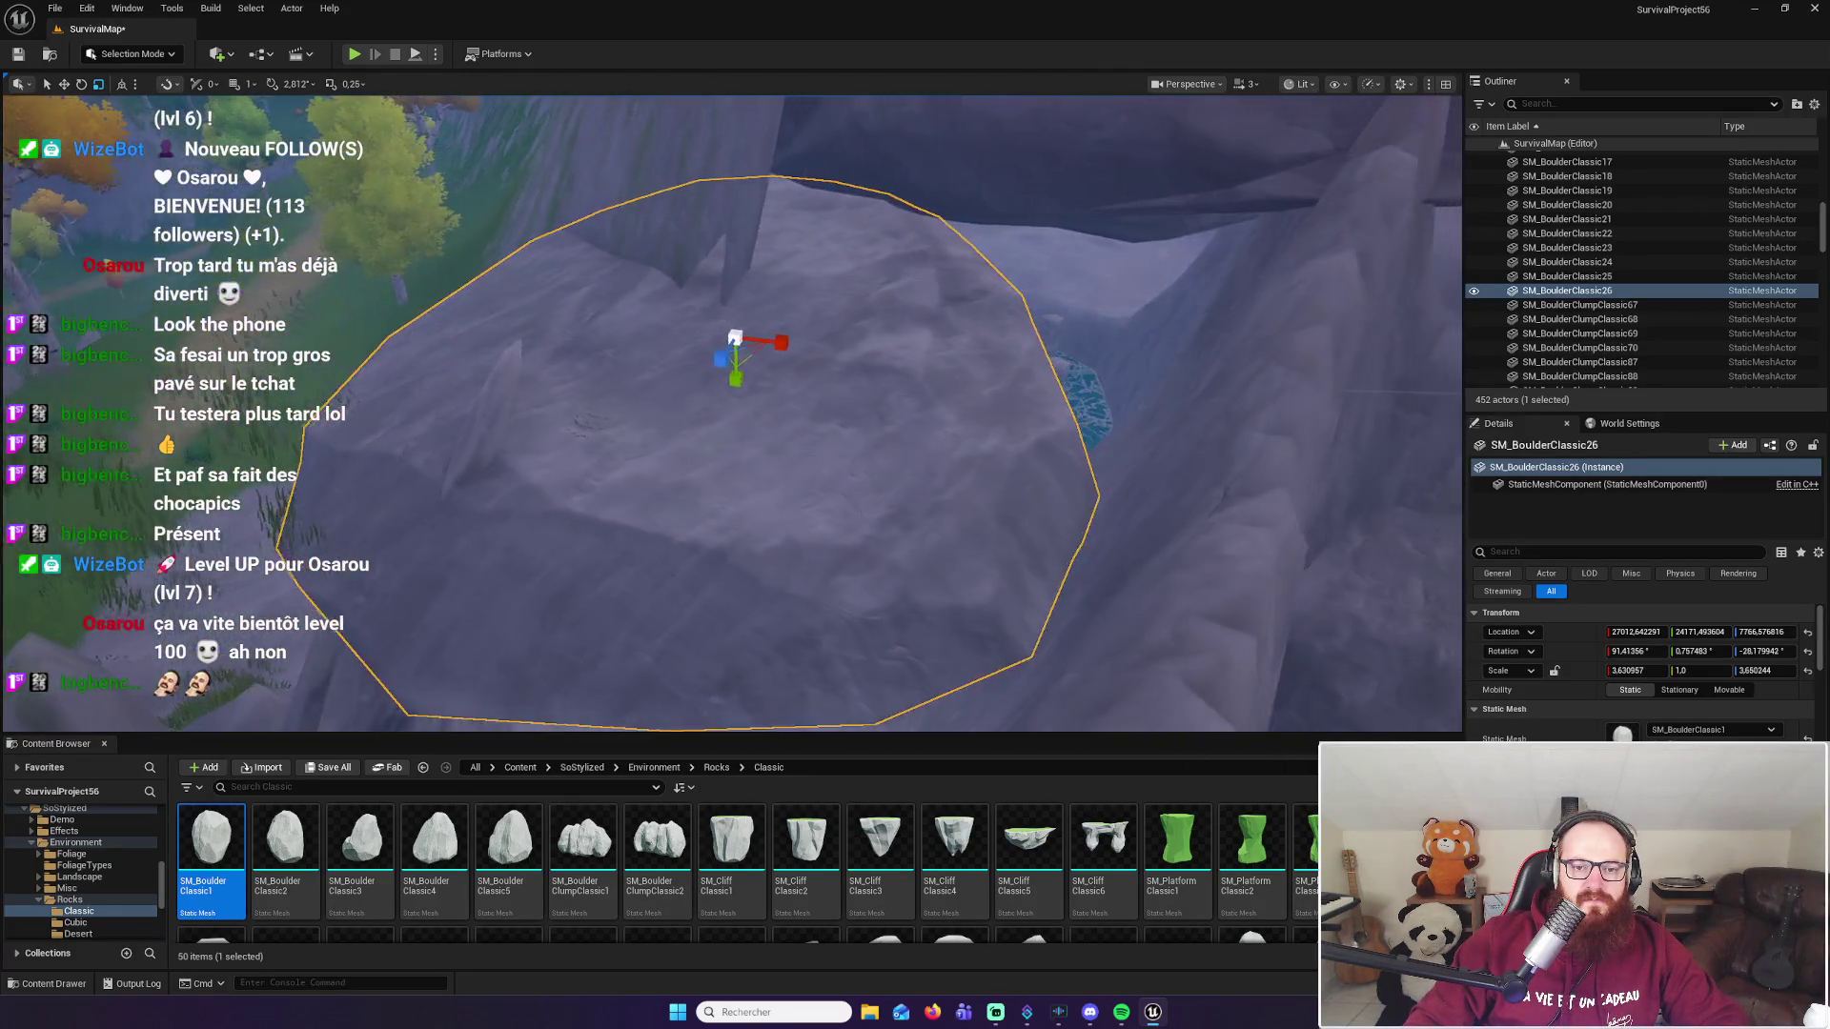
pyautogui.moveTo(733, 384)
pyautogui.mouseDown()
pyautogui.moveTo(733, 420)
pyautogui.moveTo(701, 372)
pyautogui.moveTo(701, 286)
pyautogui.mouseUp()
pyautogui.moveTo(510, 290); pyautogui.dragTo(510, 289)
pyautogui.moveTo(914, 330); pyautogui.dragTo(590, 620)
pyautogui.press('Delete')
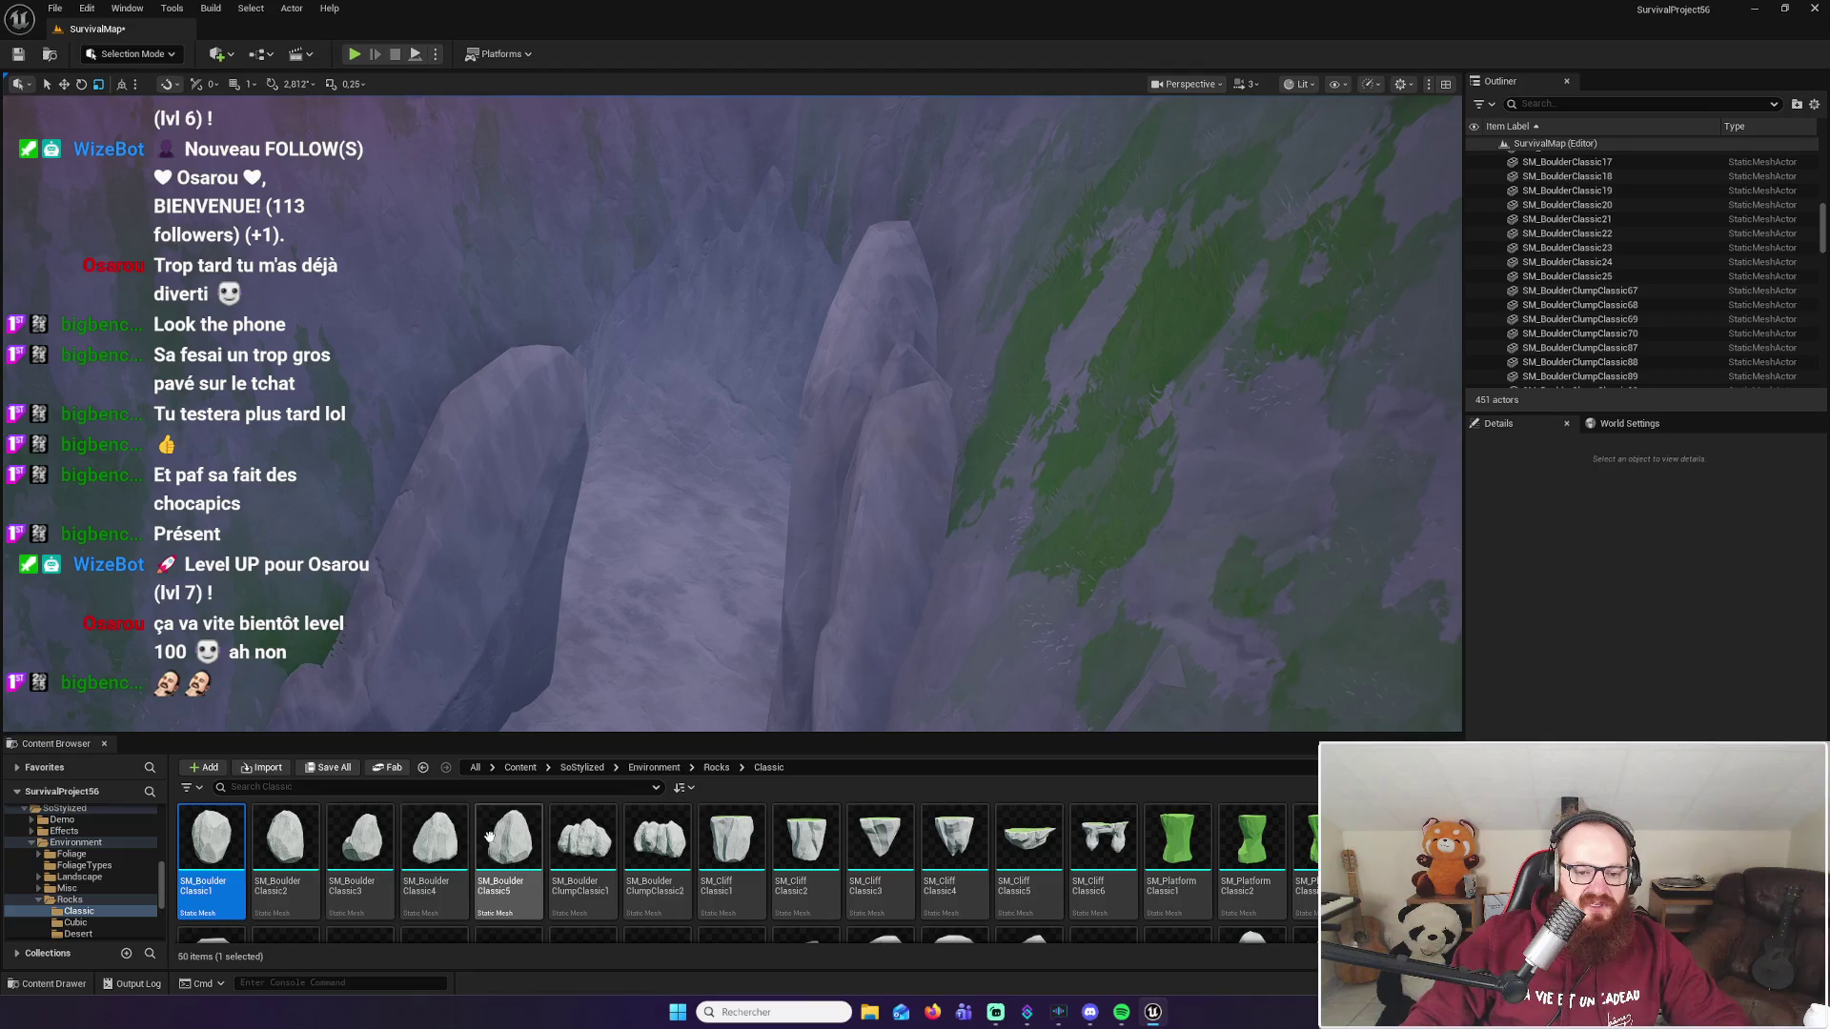
# Step: Place SM_BoulderClassic5 between the rock spires and raise it to the spire tops
pyautogui.moveTo(515, 706)
pyautogui.mouseDown()
pyautogui.moveTo(505, 686)
pyautogui.moveTo(491, 724)
pyautogui.mouseUp()
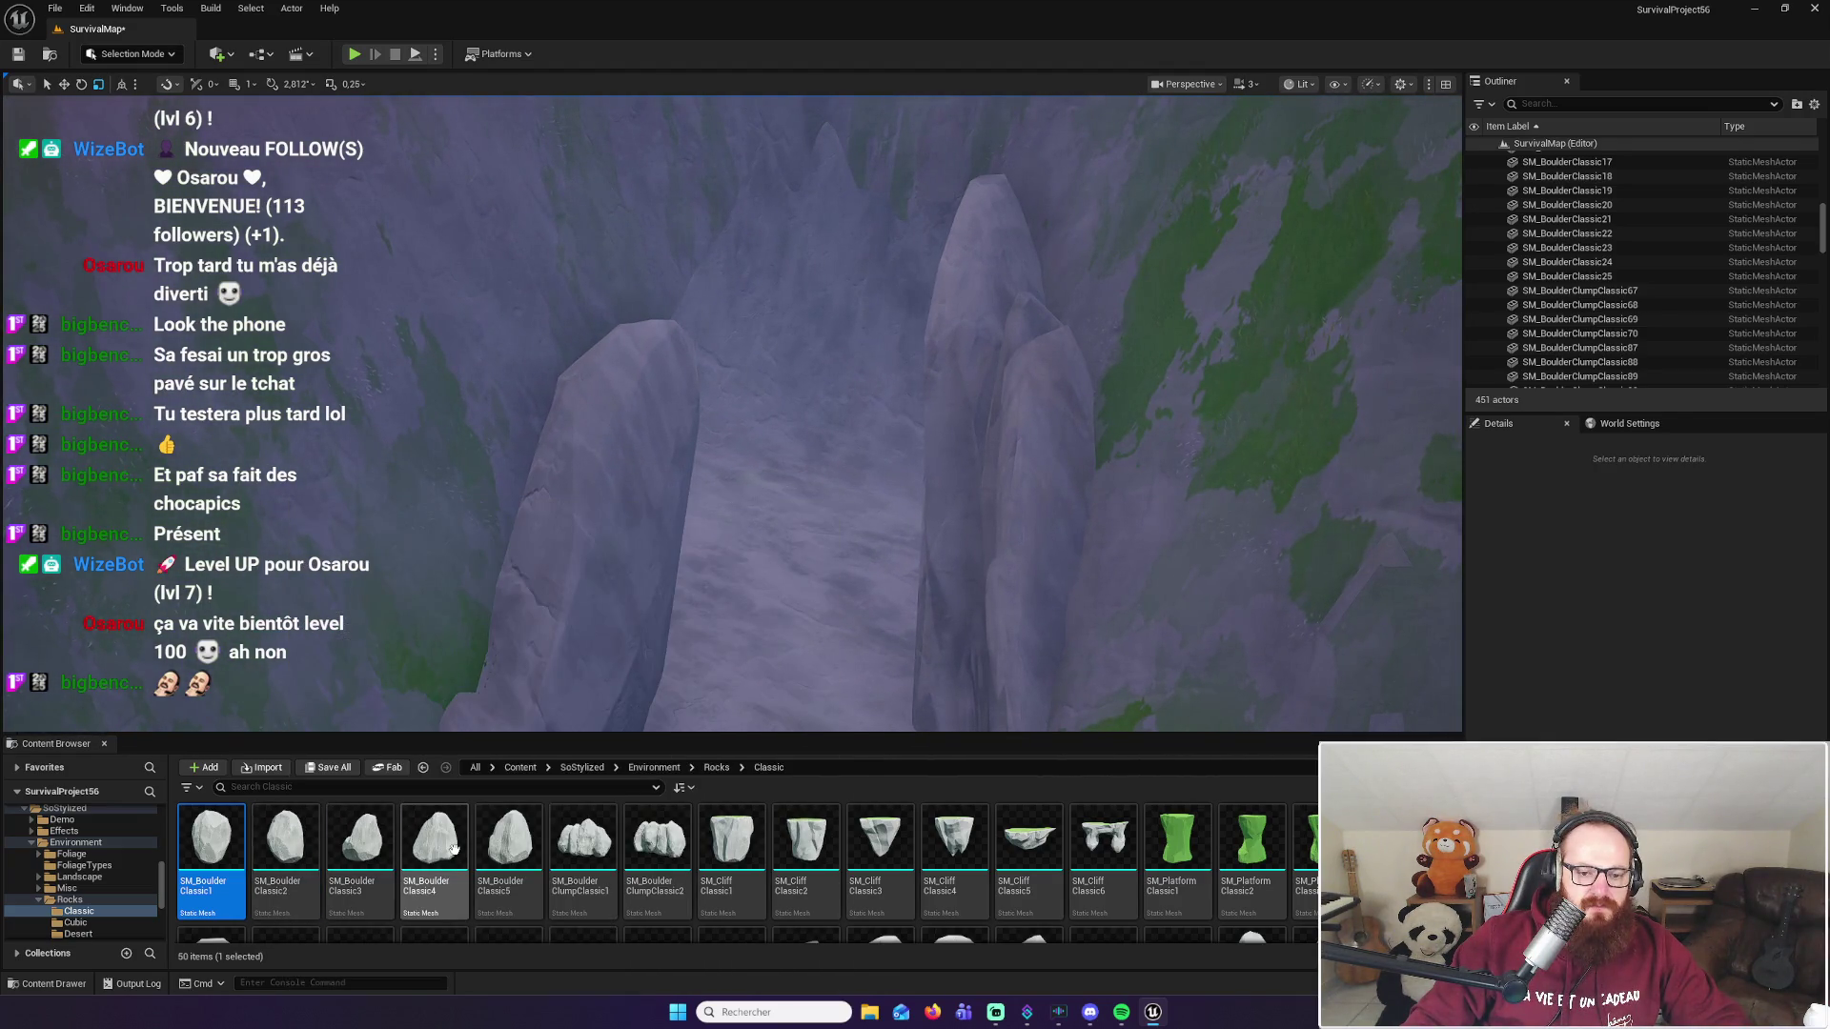
pyautogui.moveTo(506, 843)
pyautogui.mouseDown()
pyautogui.moveTo(766, 578)
pyautogui.moveTo(768, 620)
pyautogui.mouseUp()
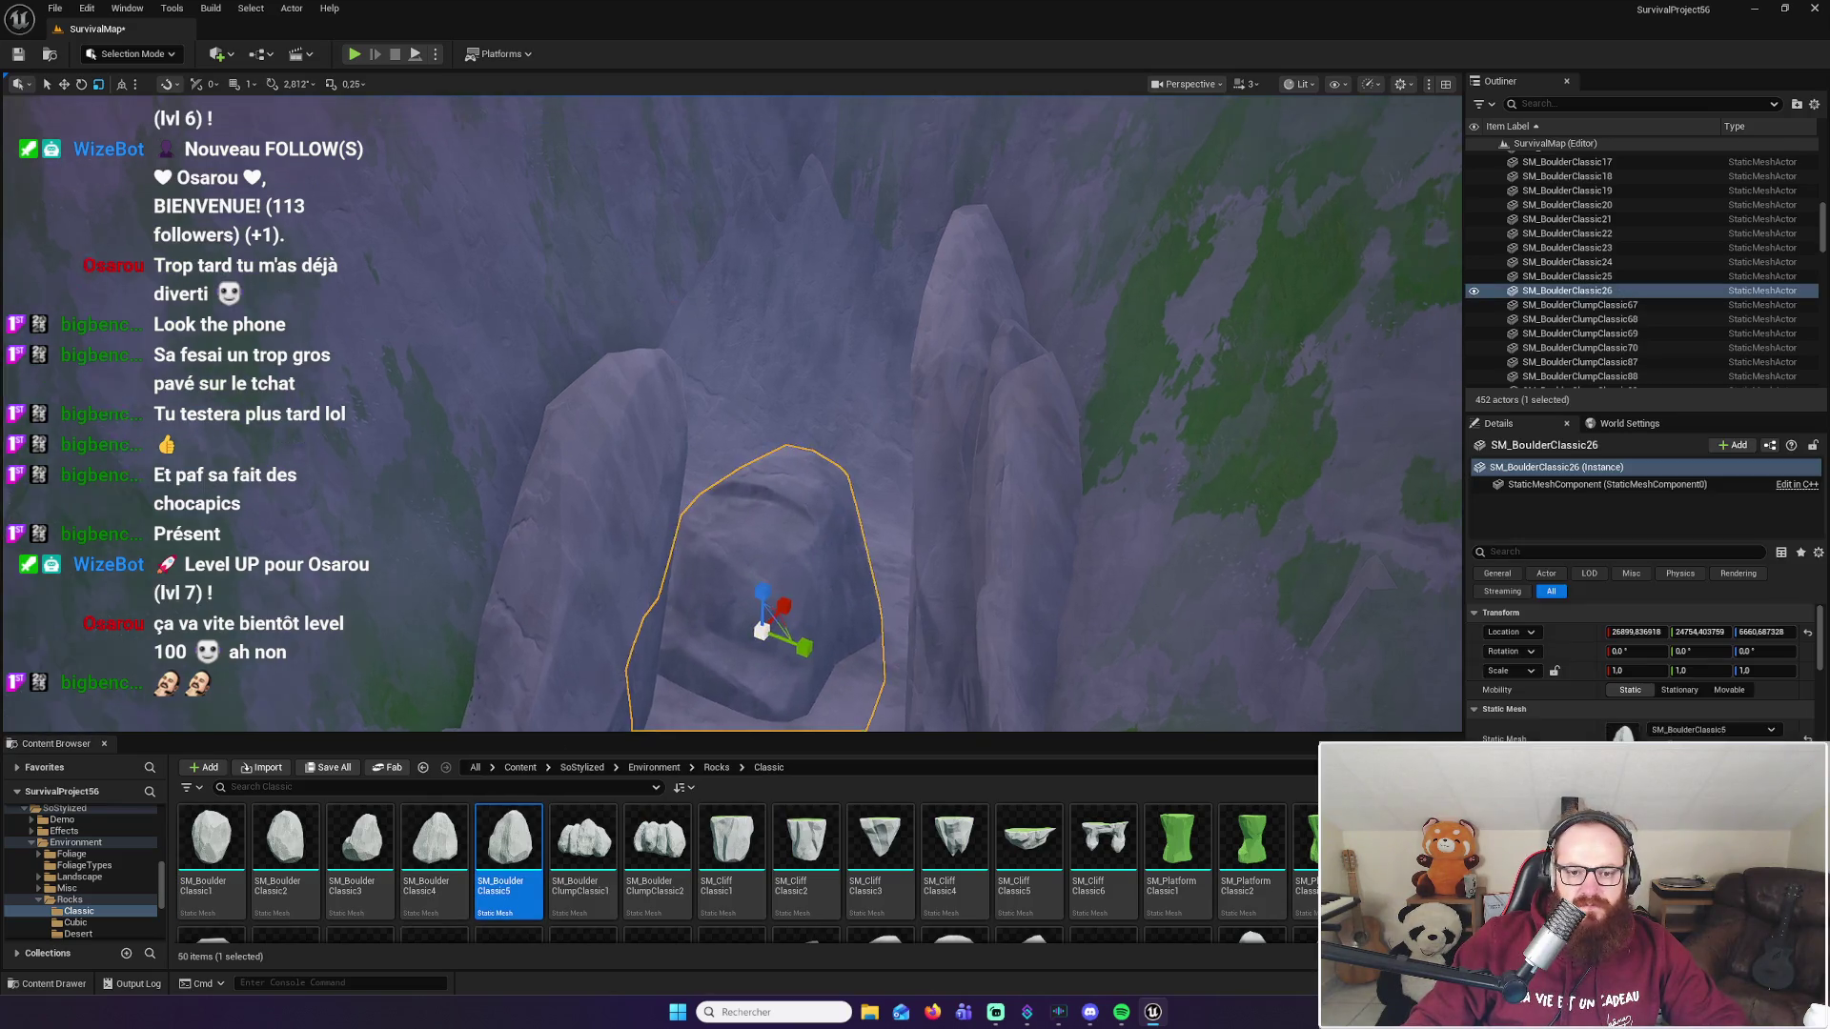
pyautogui.scroll(3, 667, 624)
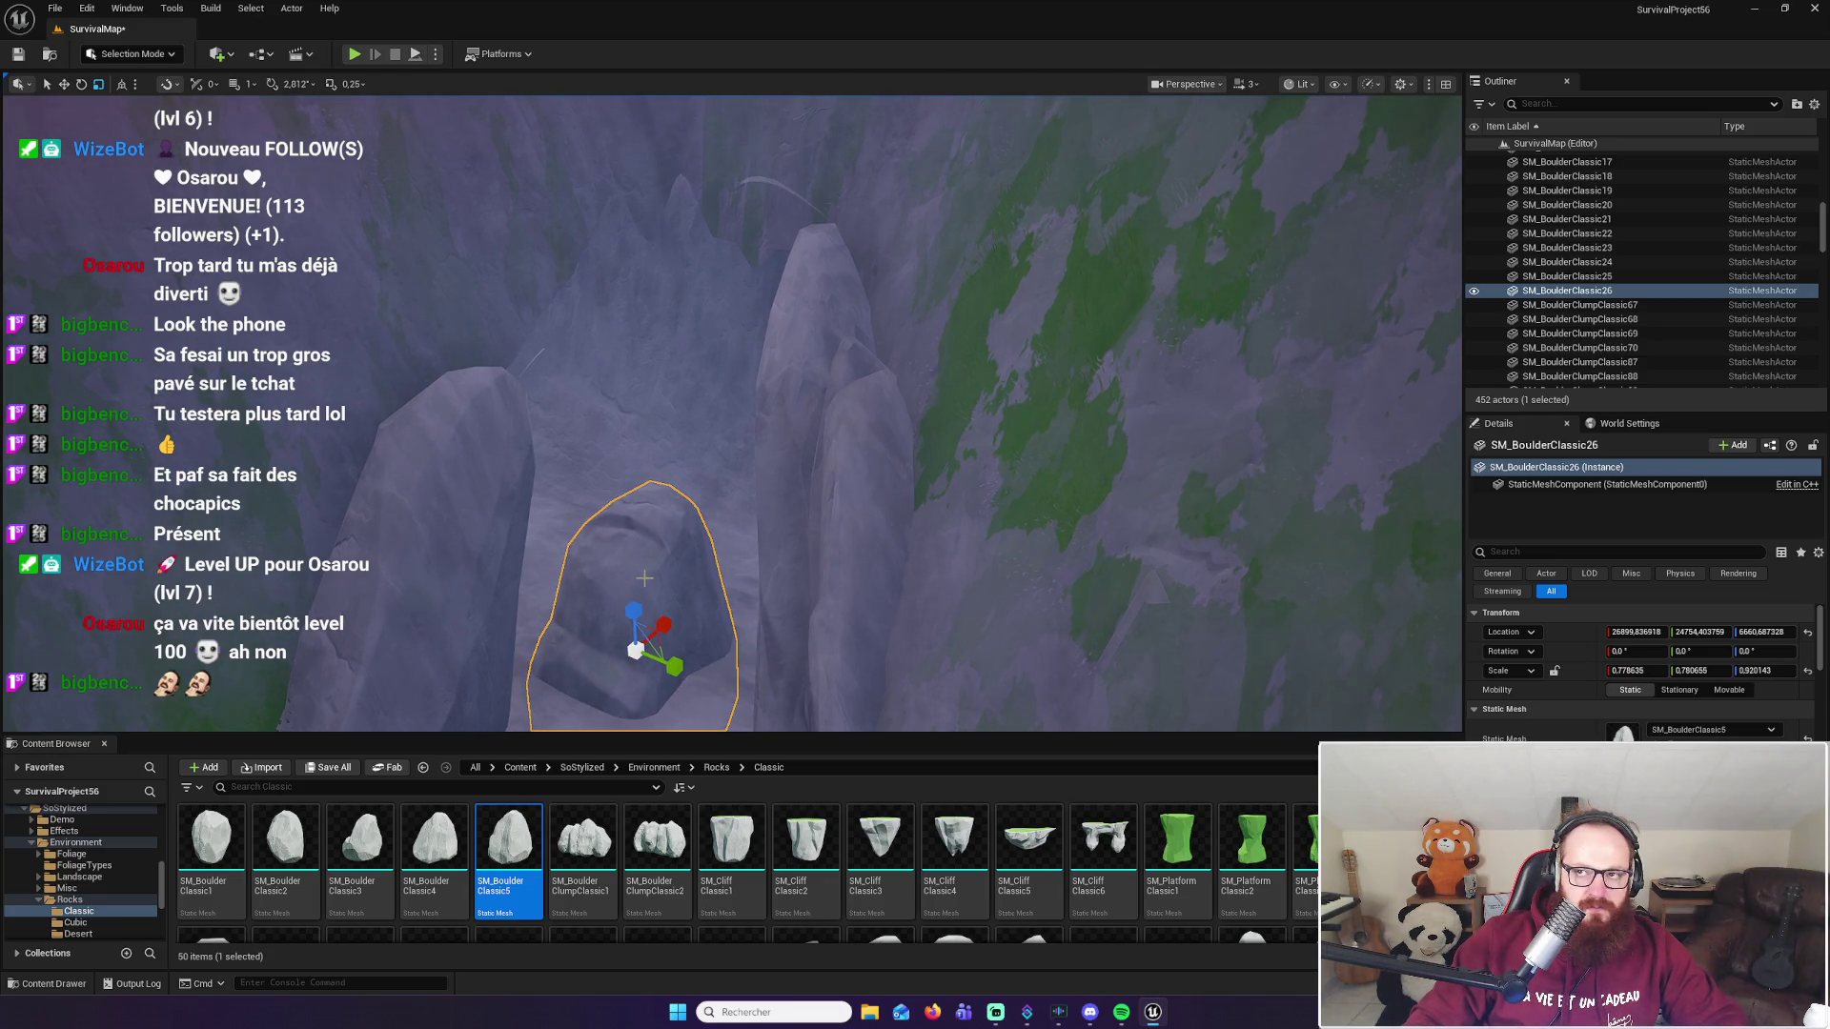
pyautogui.moveTo(634, 608); pyautogui.dragTo(639, 307)
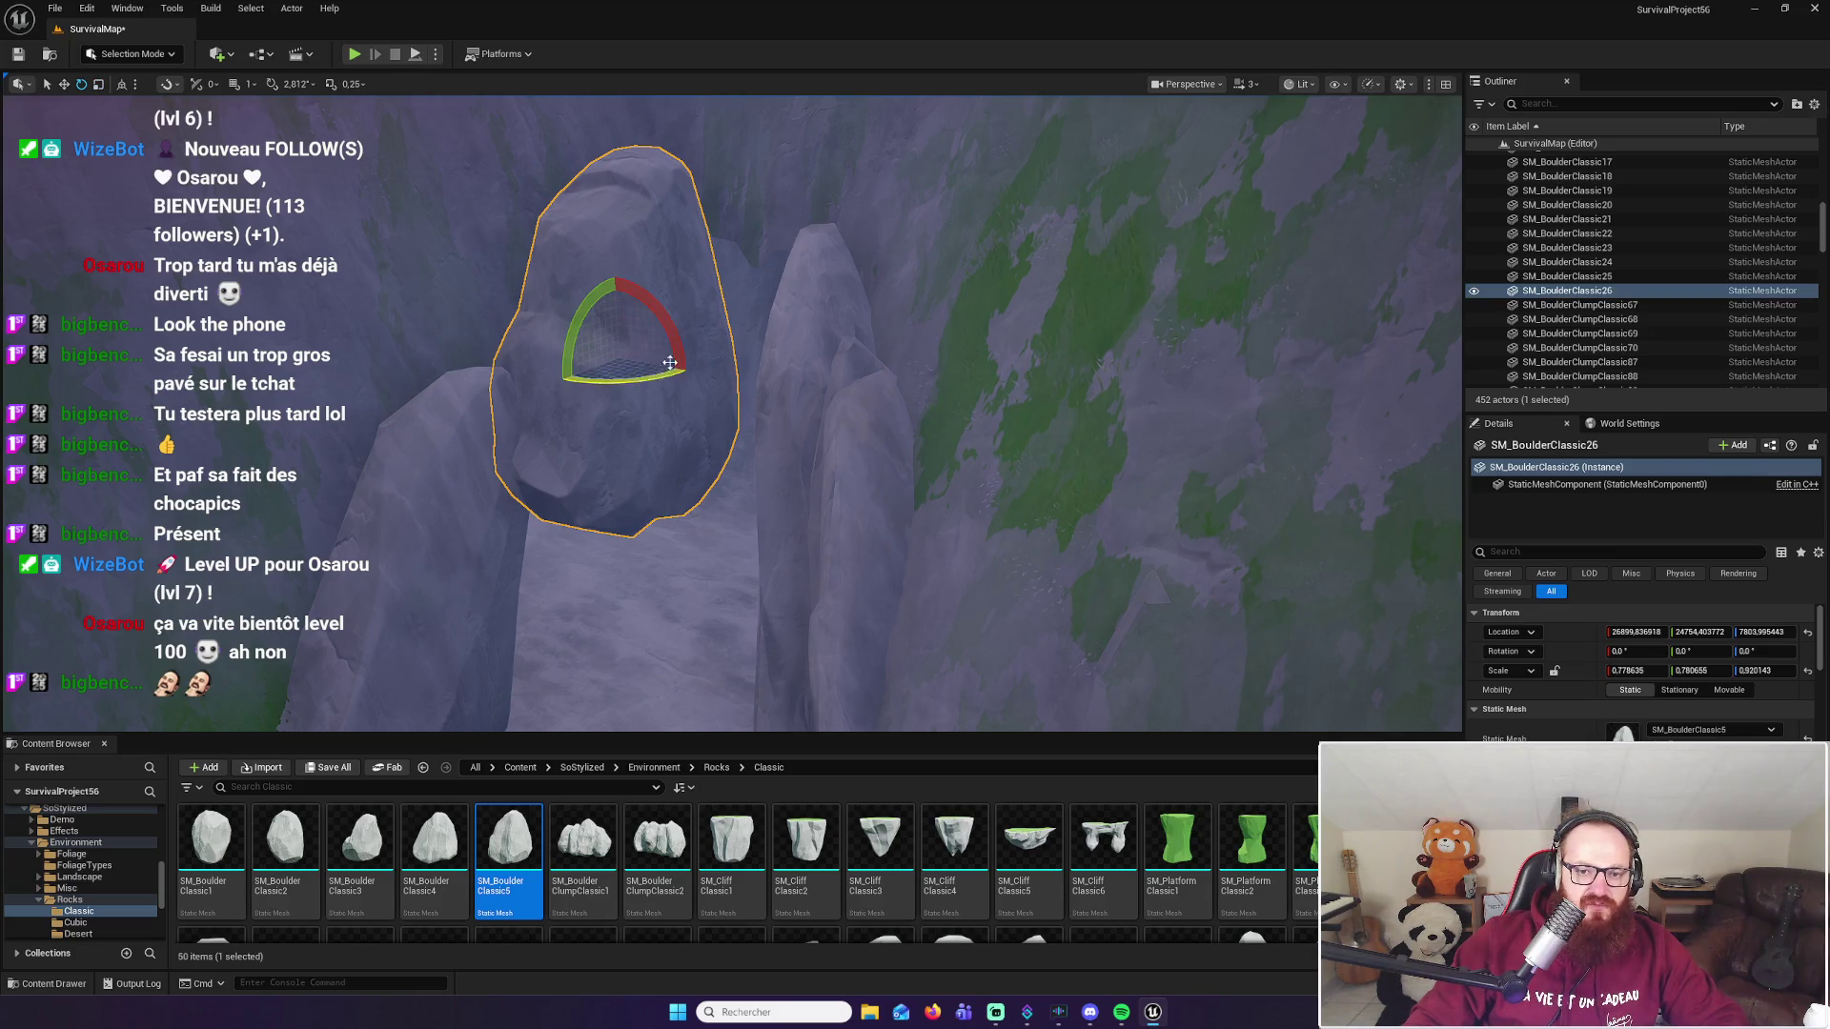
# Step: Tilt the boulder about 48° and rotate it further to lie across the pillar
pyautogui.moveTo(670, 363); pyautogui.dragTo(681, 448)
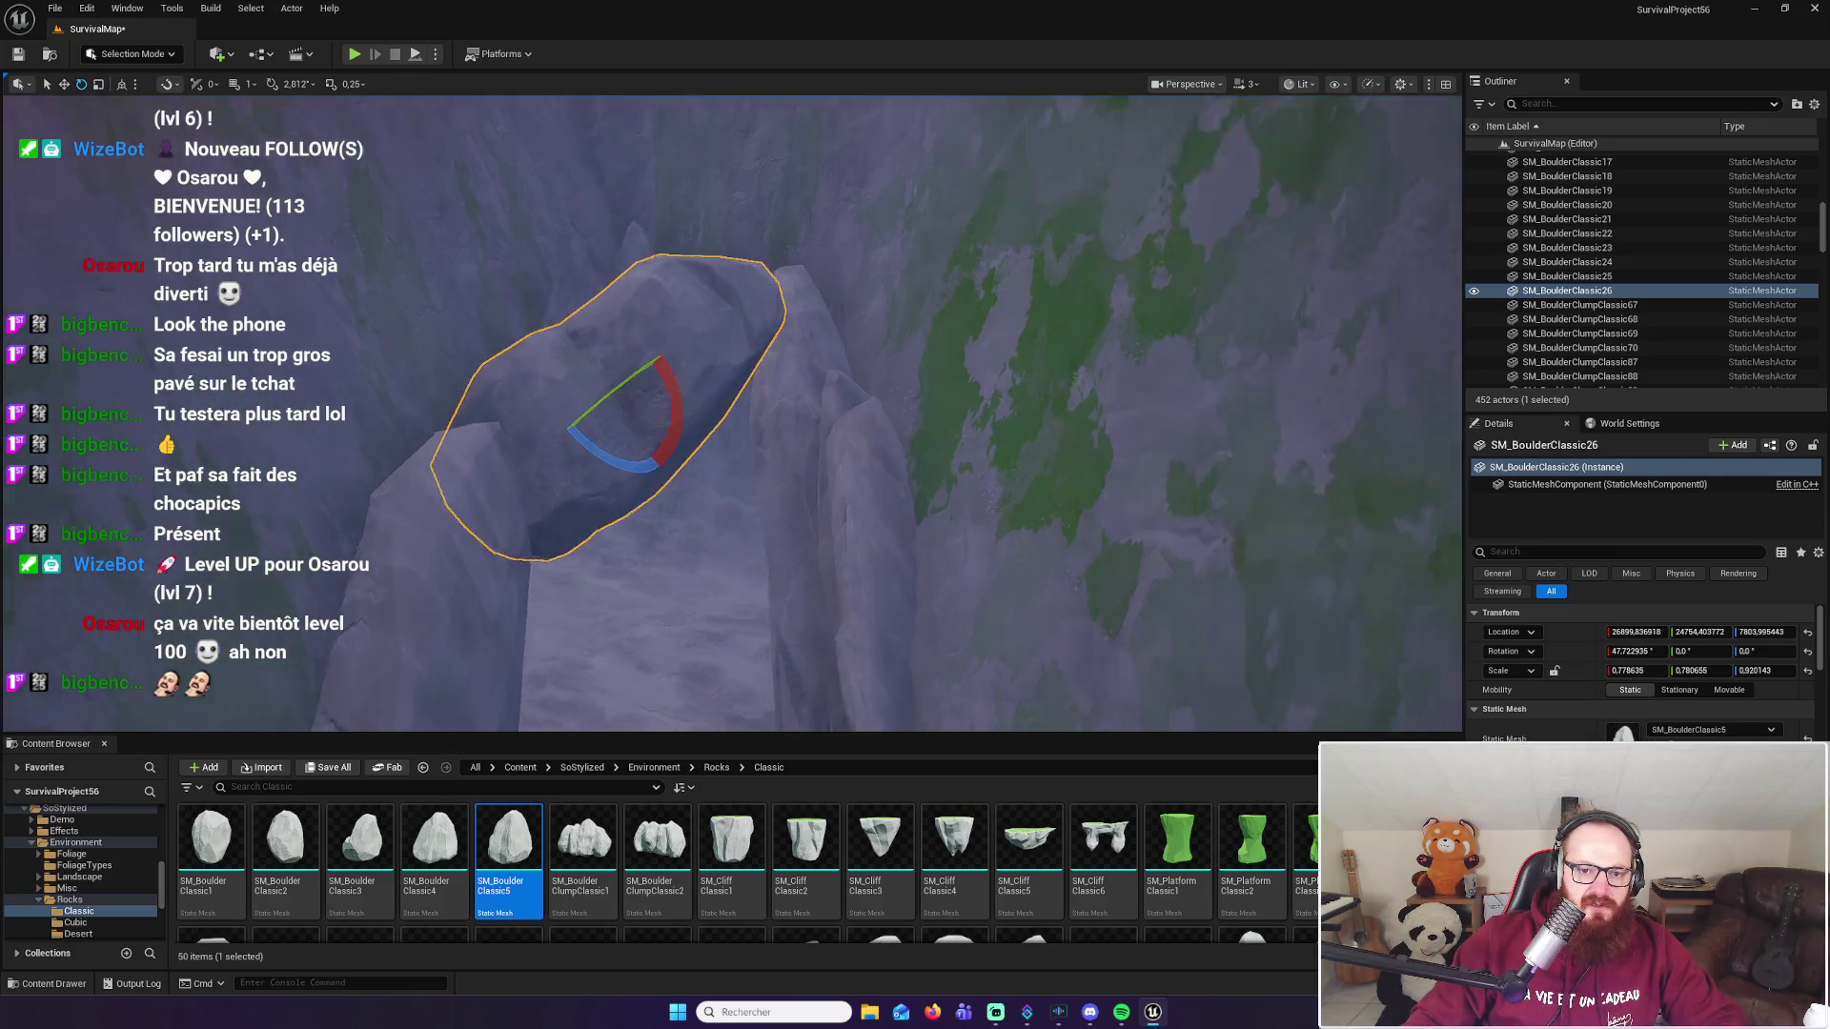
pyautogui.moveTo(515, 269); pyautogui.dragTo(516, 269)
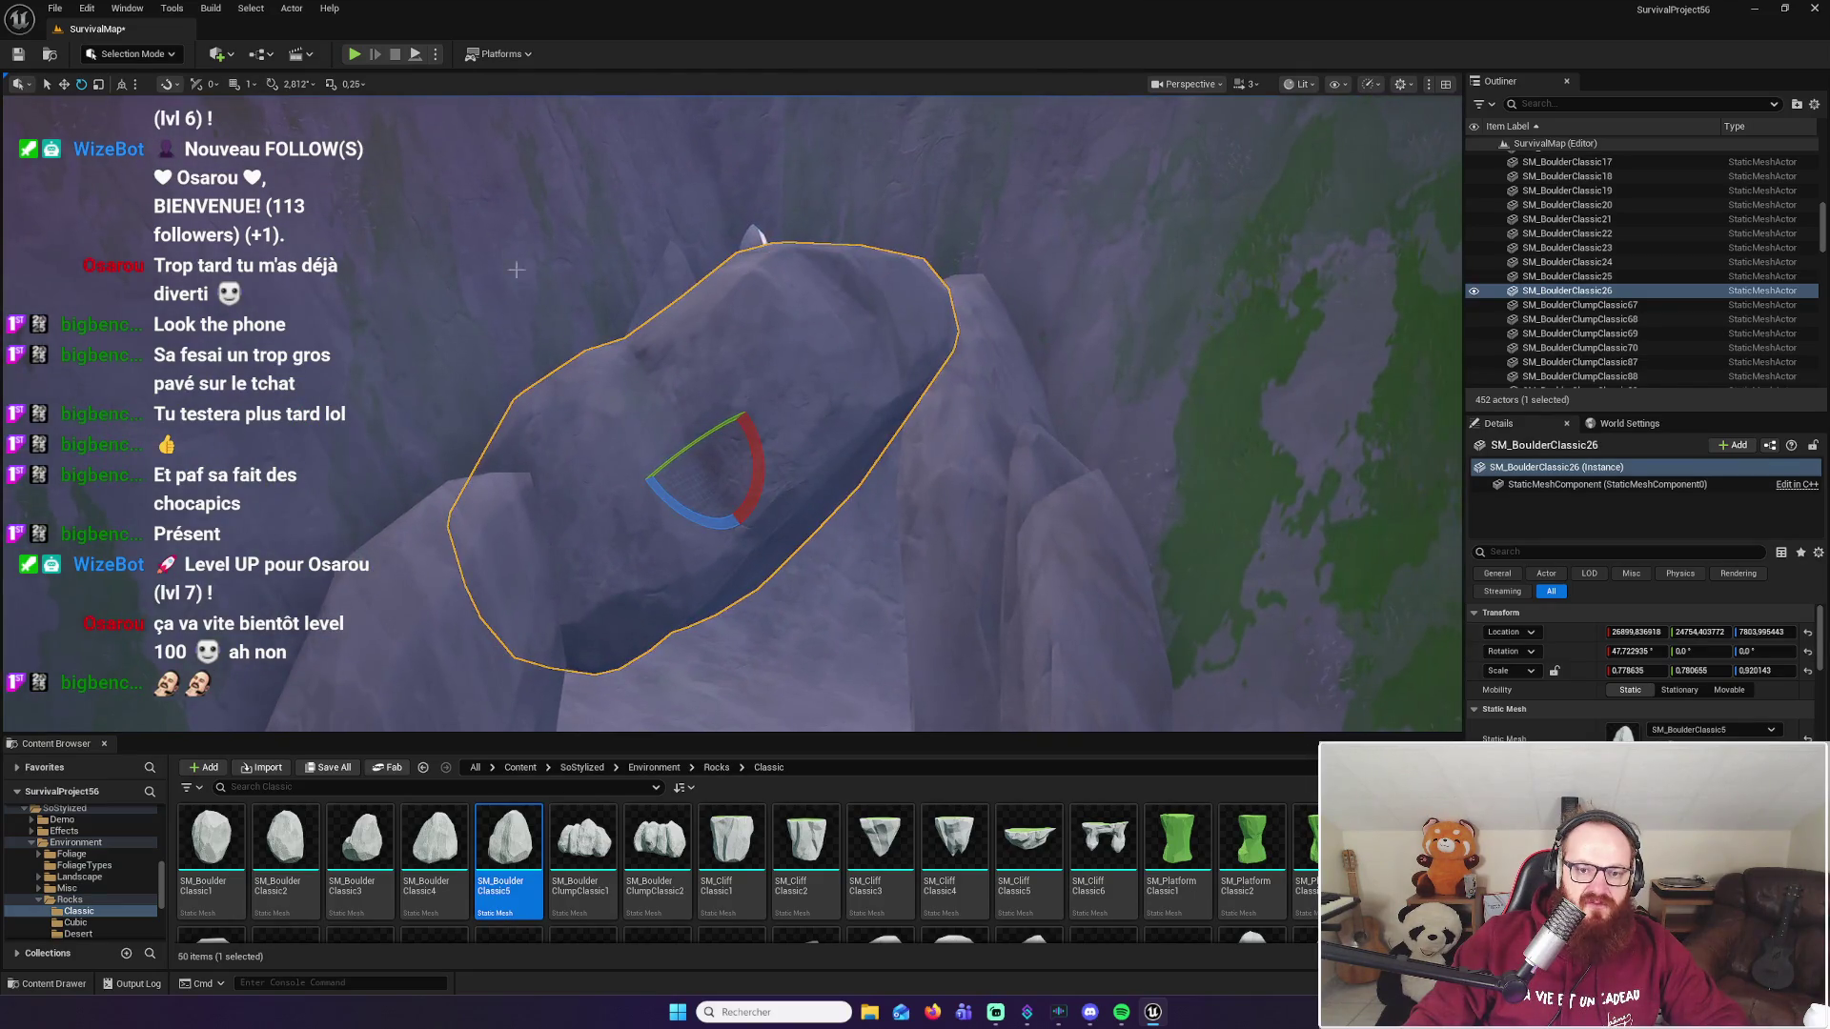
pyautogui.moveTo(724, 446)
pyautogui.mouseDown()
pyautogui.moveTo(703, 476)
pyautogui.moveTo(711, 425)
pyautogui.moveTo(657, 445)
pyautogui.mouseUp()
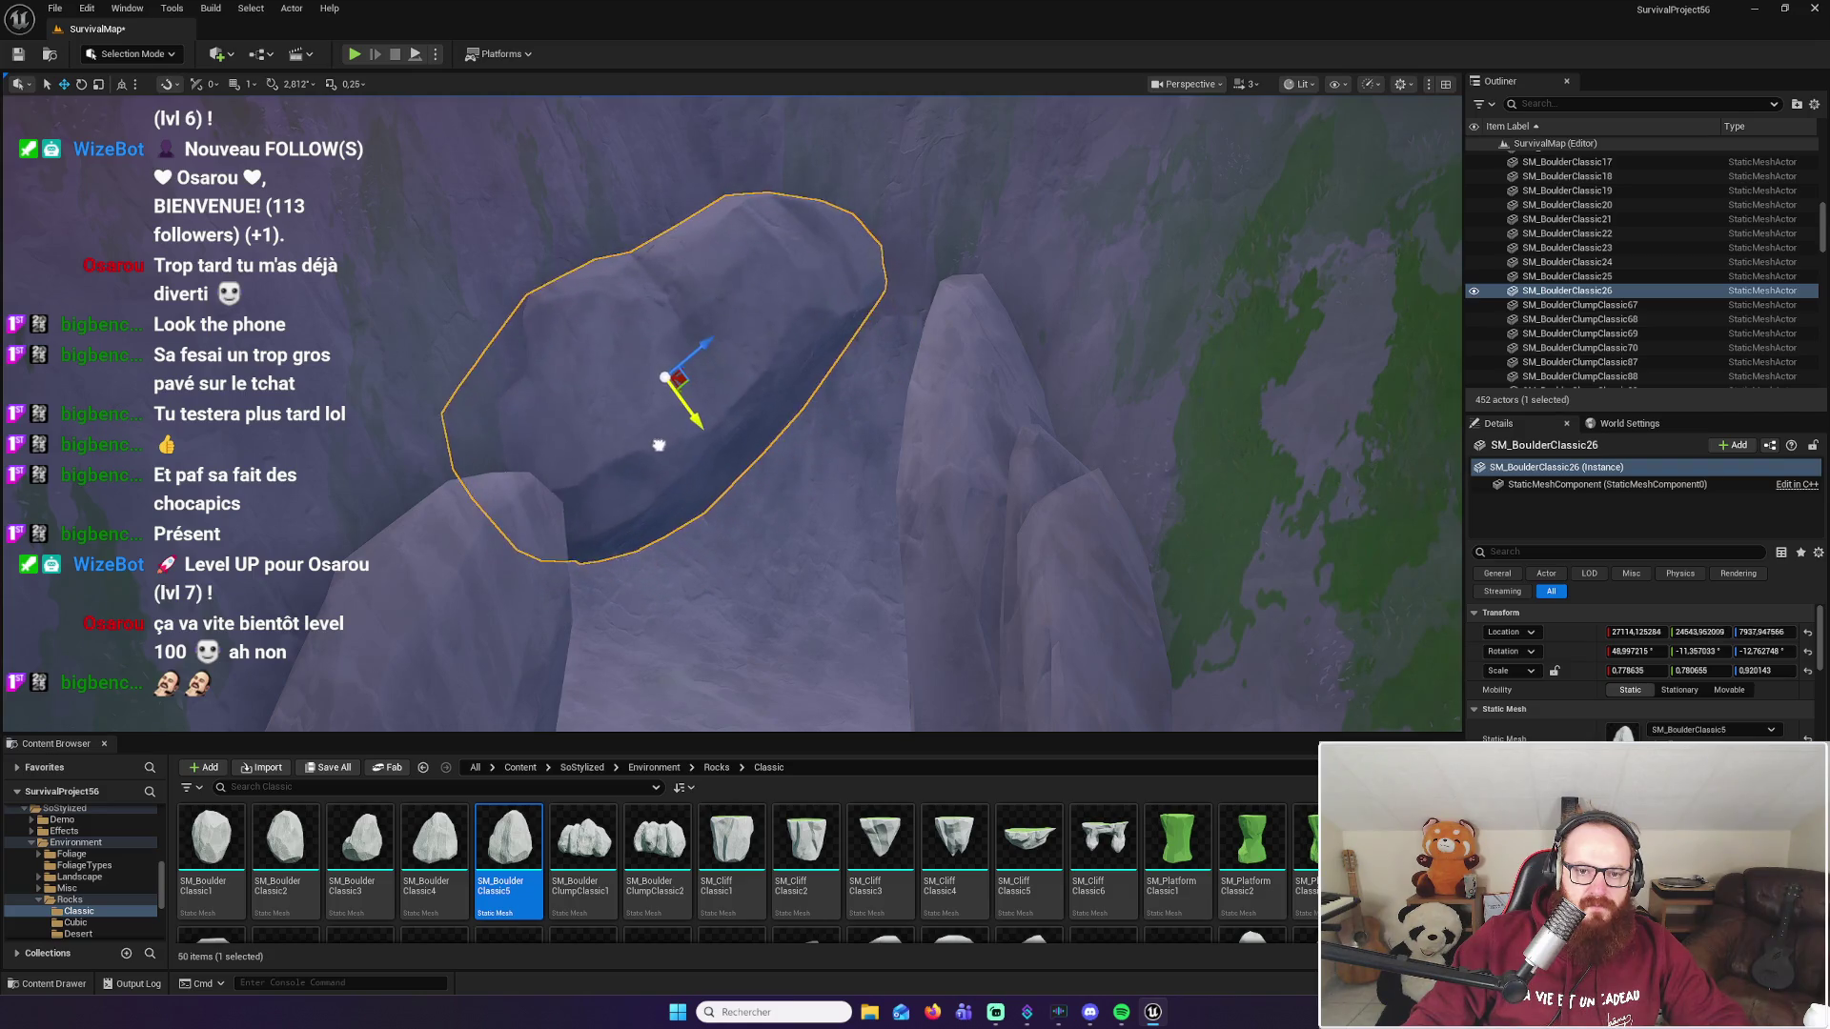
pyautogui.scroll(5, 652, 442)
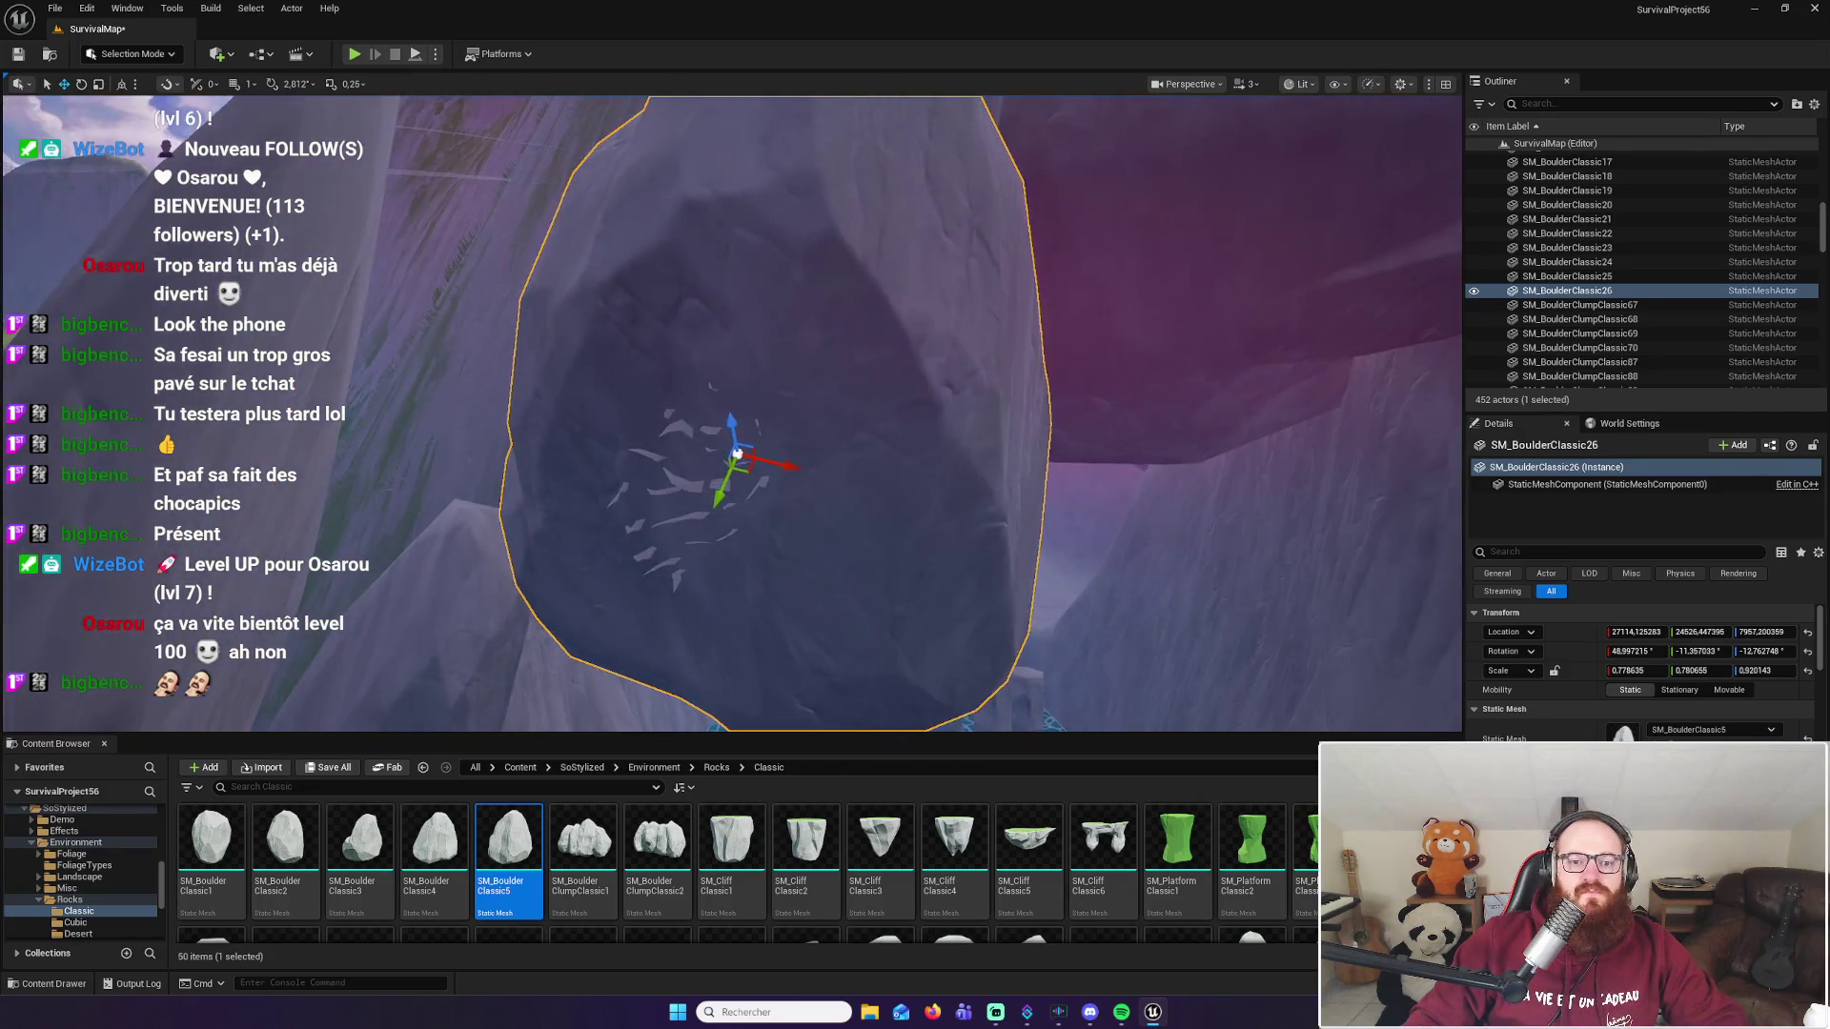
pyautogui.moveTo(740, 445)
pyautogui.mouseDown()
pyautogui.moveTo(763, 463)
pyautogui.moveTo(710, 429)
pyautogui.mouseUp()
pyautogui.scroll(-10, 732, 412)
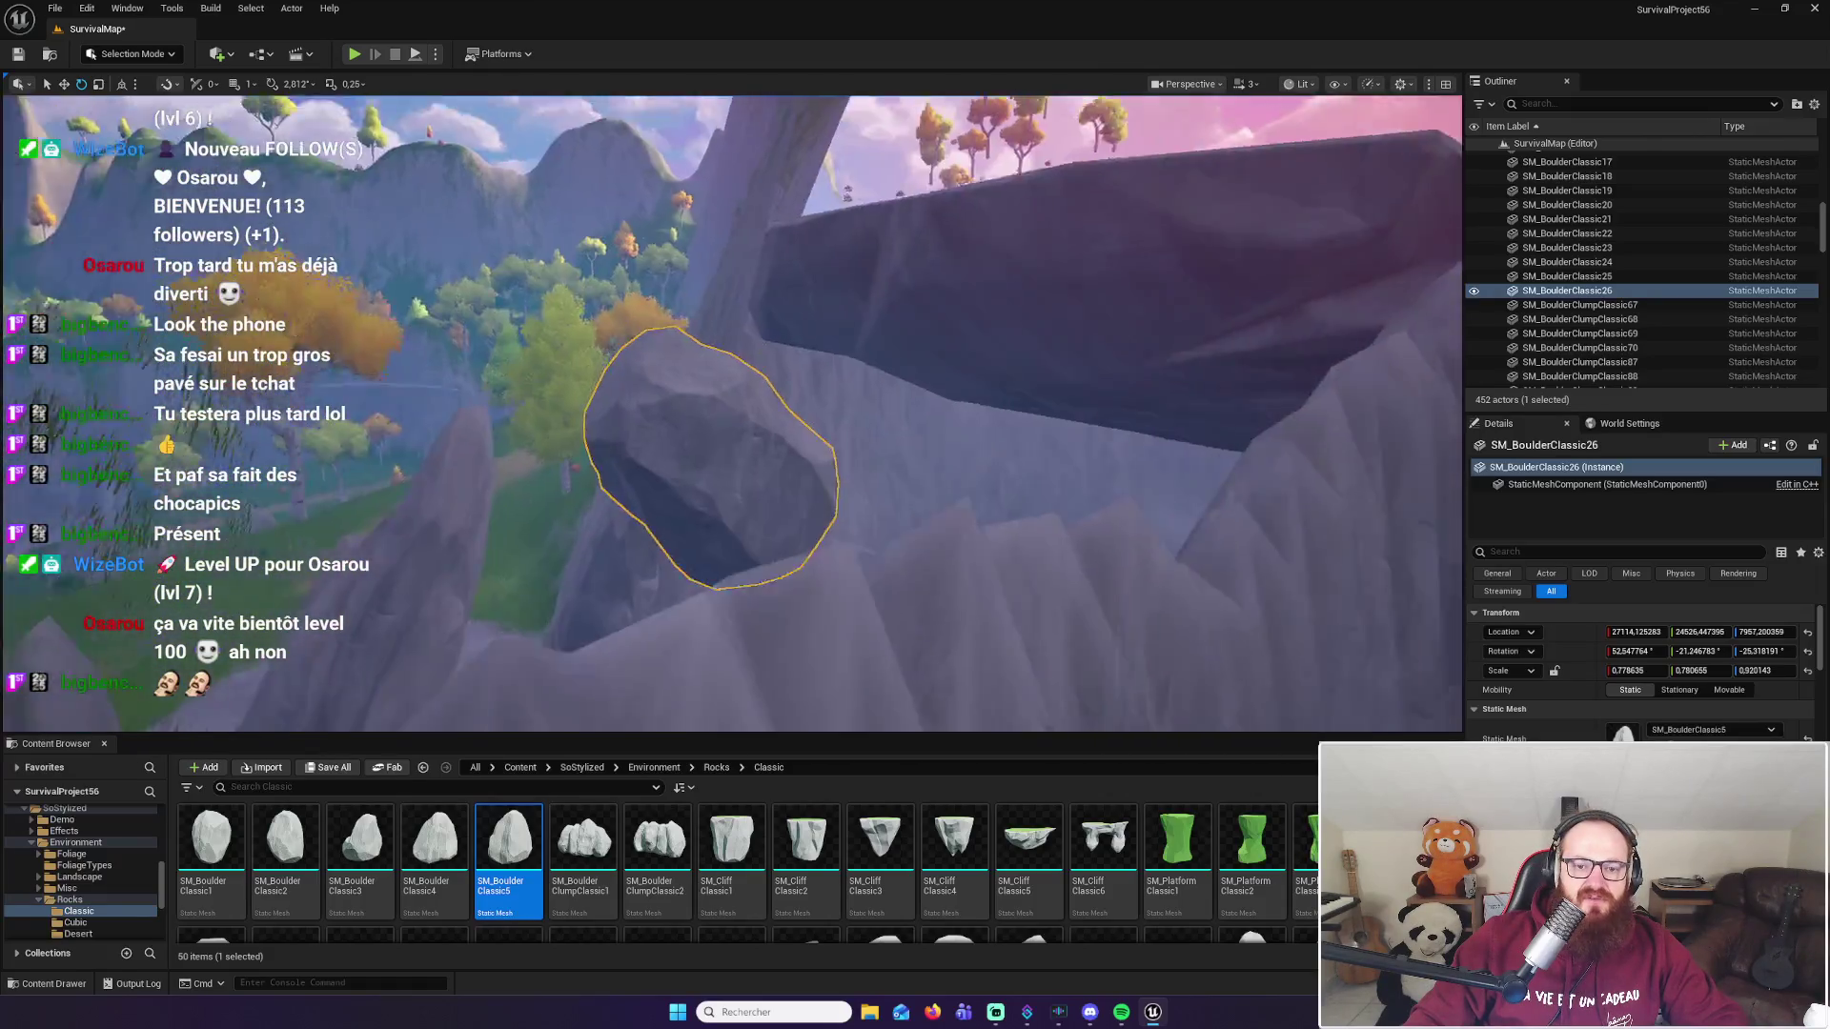
pyautogui.moveTo(734, 496)
pyautogui.mouseDown()
pyautogui.moveTo(723, 533)
pyautogui.moveTo(734, 496)
pyautogui.mouseUp()
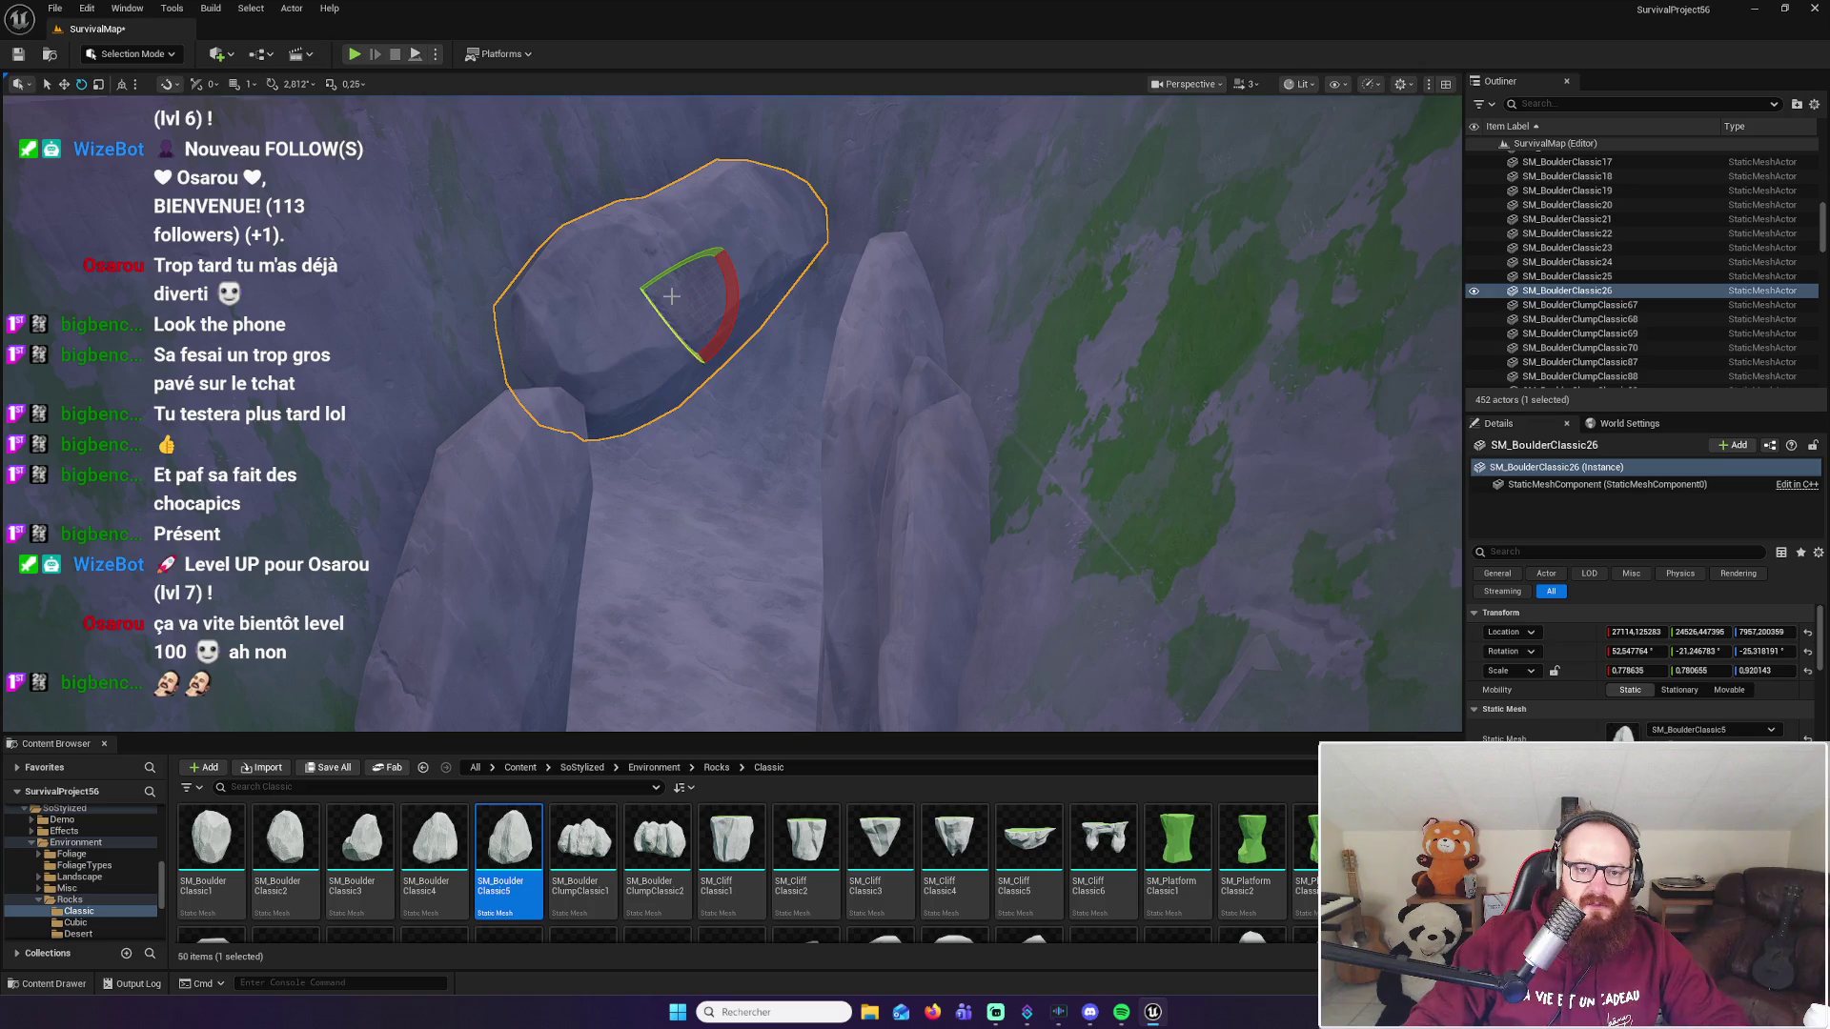
# Step: Lower the boulder onto the left pillar, then drop SM_BoulderClassic4 by the right pillar
pyautogui.press('w')
pyautogui.moveTo(703, 269); pyautogui.dragTo(628, 332)
pyautogui.scroll(-4, 774, 362)
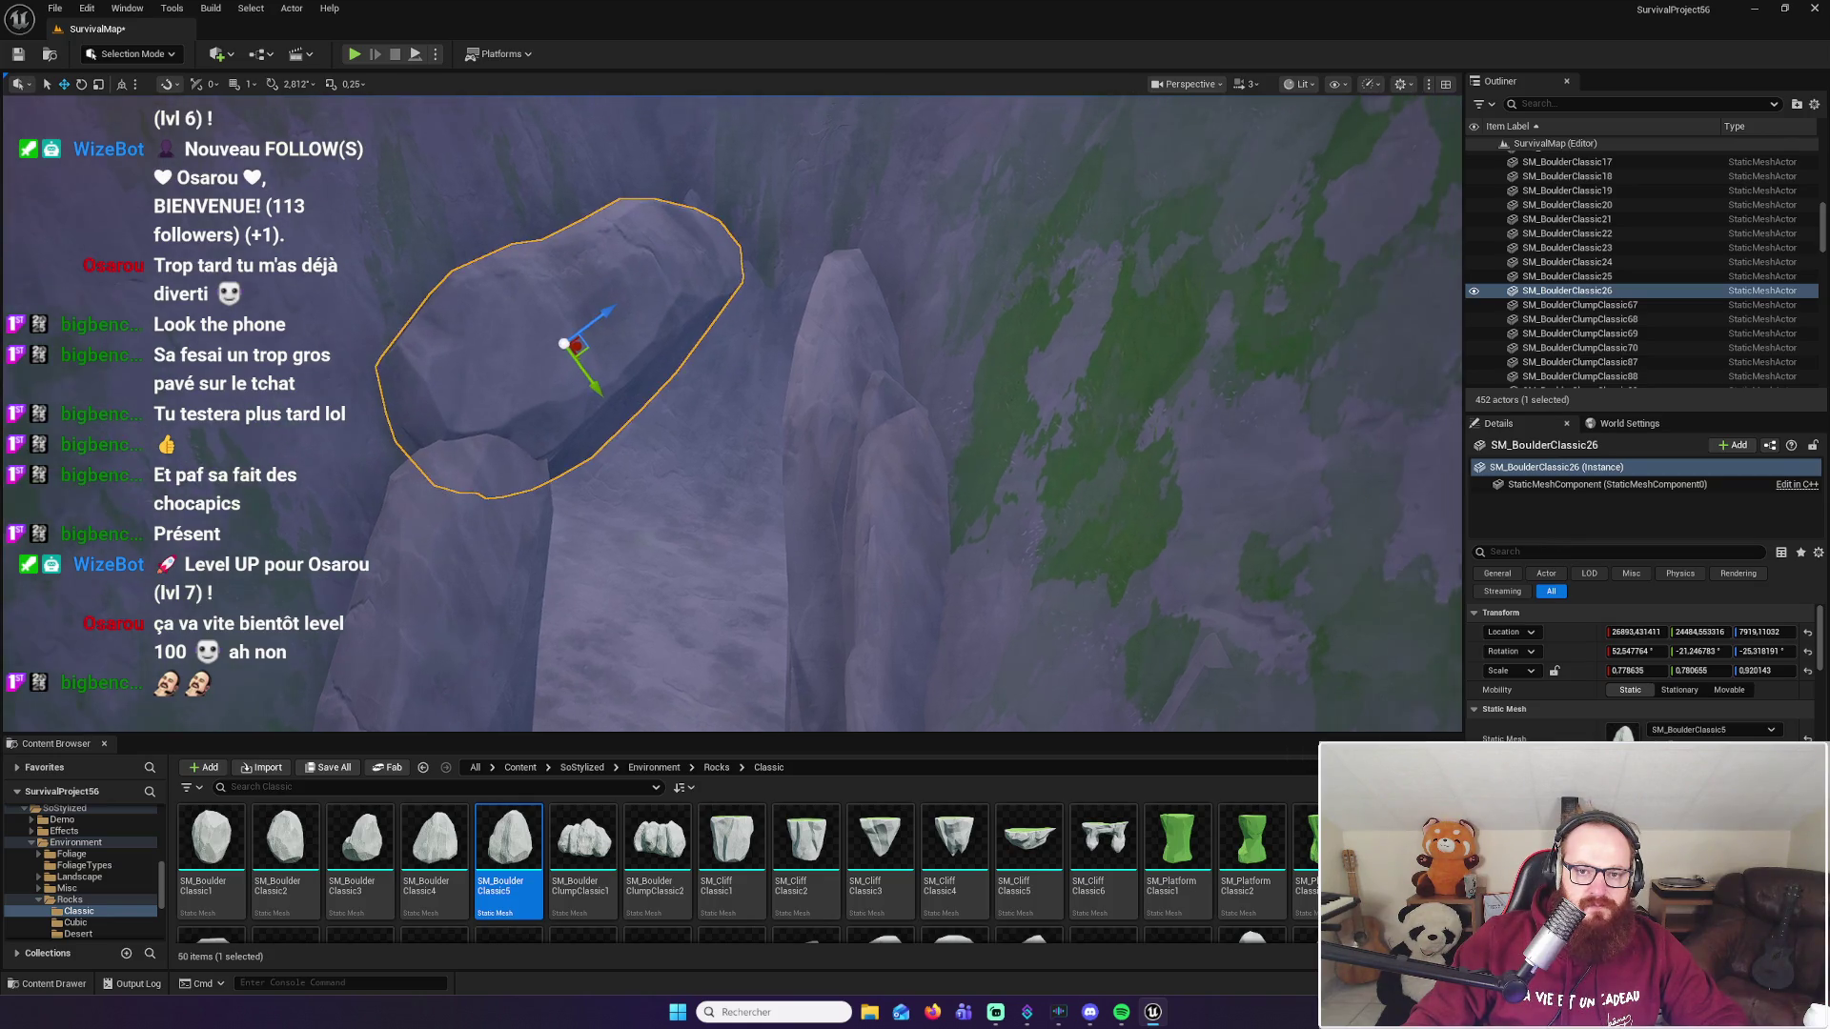
pyautogui.moveTo(435, 838)
pyautogui.mouseDown()
pyautogui.moveTo(667, 667)
pyautogui.moveTo(656, 420)
pyautogui.moveTo(656, 441)
pyautogui.moveTo(769, 301)
pyautogui.moveTo(838, 320)
pyautogui.moveTo(822, 353)
pyautogui.mouseUp()
# Step: Tilt SM_BoulderClassic27 and shift it along X to about 27303, 25293, 7934, meeting the first boulder
pyautogui.press('e')
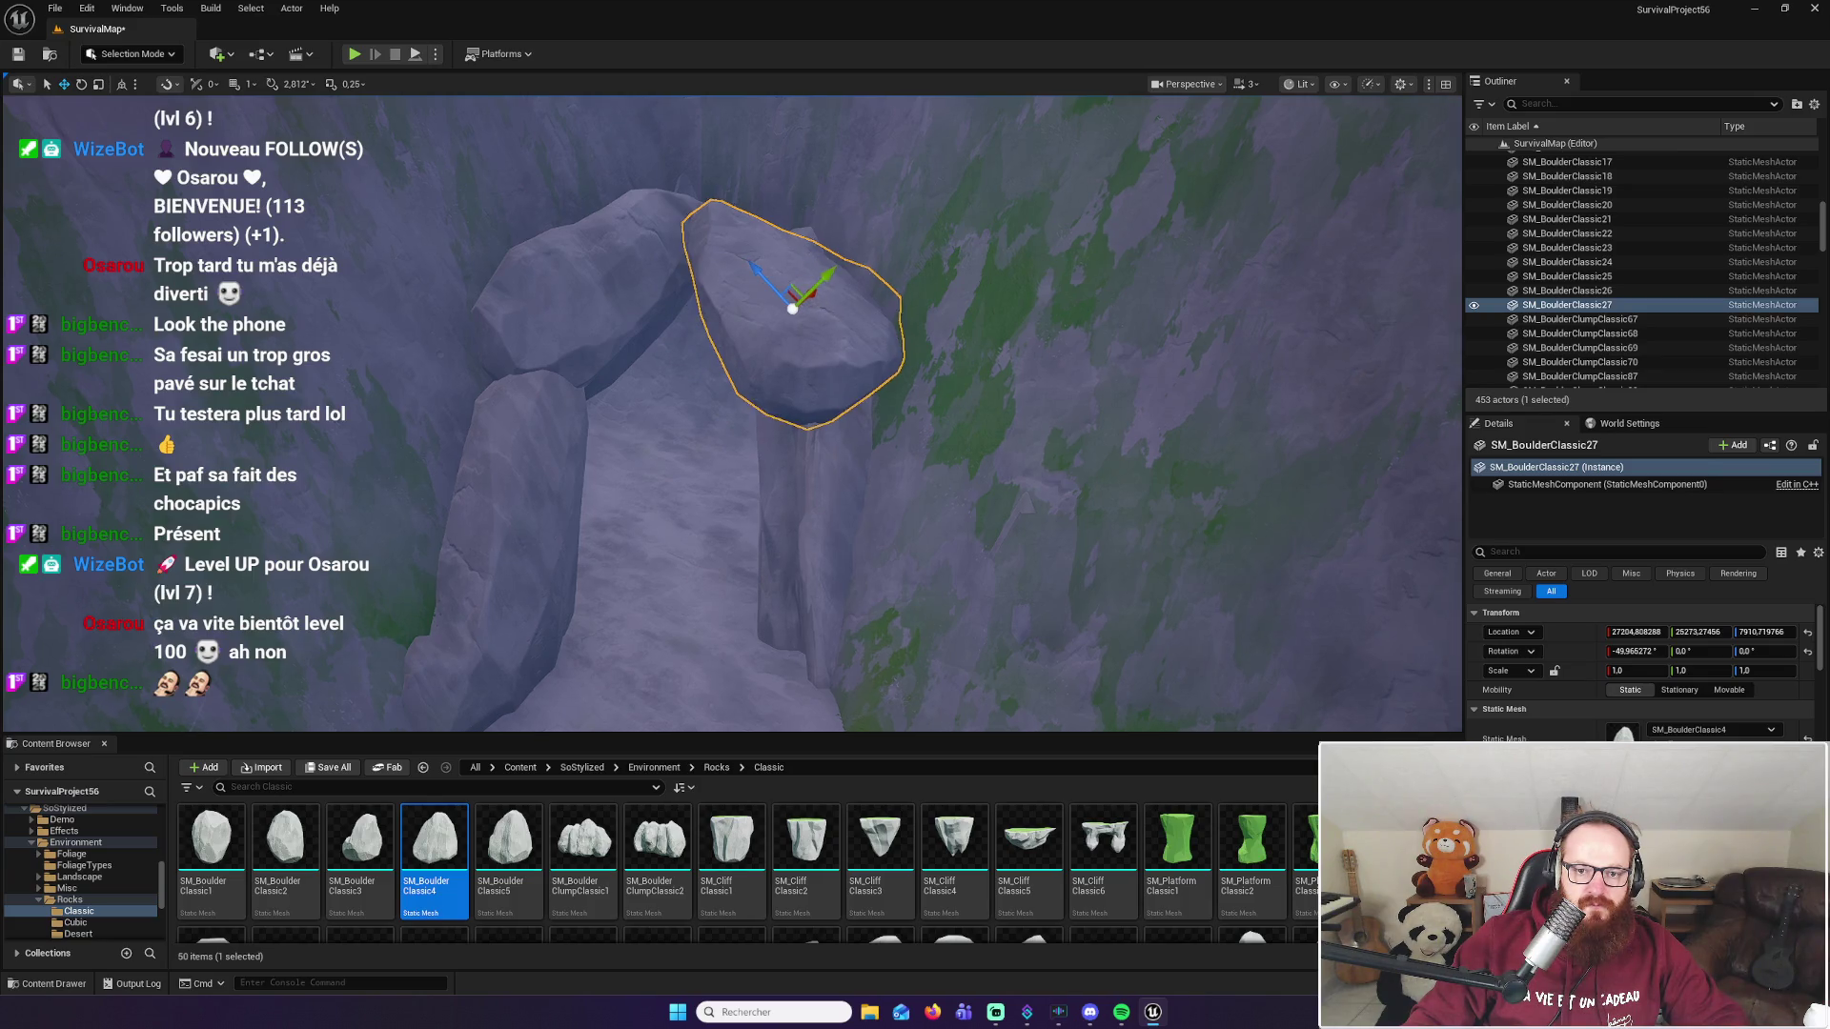
pyautogui.press('f')
pyautogui.moveTo(906, 307); pyautogui.dragTo(1005, 263)
pyautogui.scroll(-10, 732, 413)
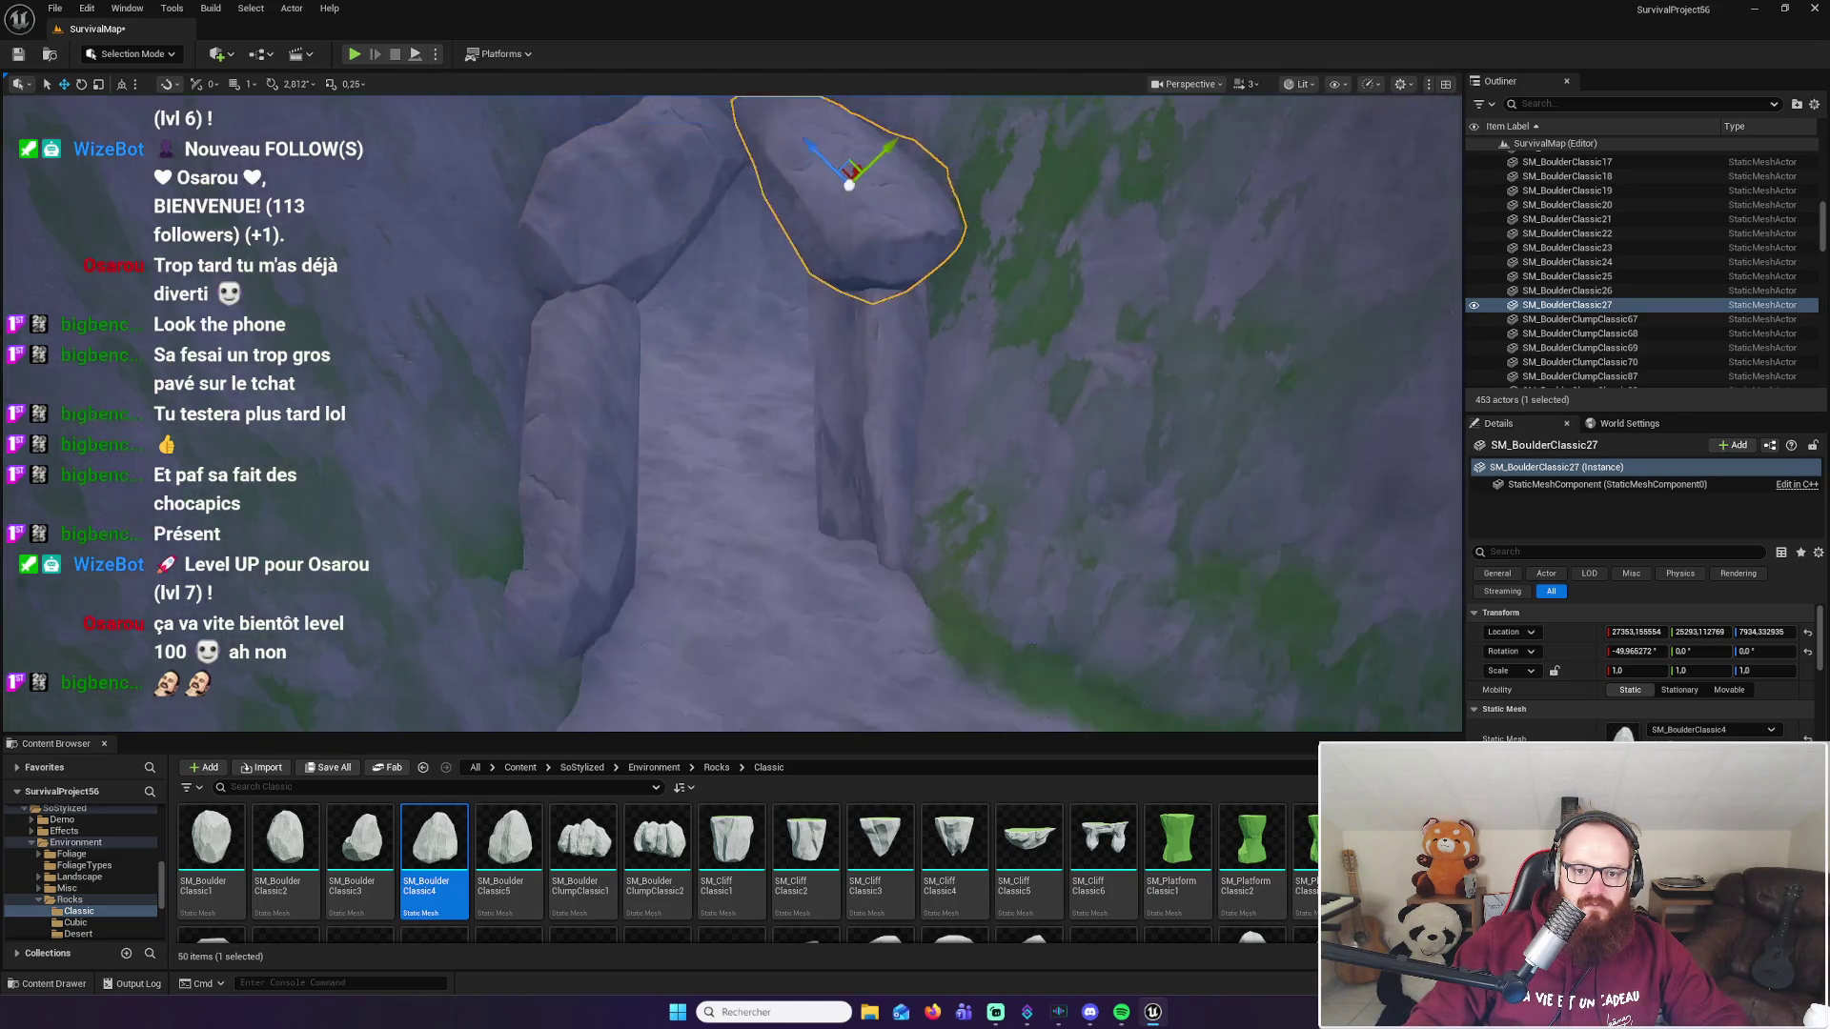
pyautogui.moveTo(875, 222)
pyautogui.mouseDown()
pyautogui.moveTo(639, 428)
pyautogui.moveTo(646, 545)
pyautogui.moveTo(511, 278)
pyautogui.moveTo(544, 195)
pyautogui.moveTo(667, 334)
pyautogui.moveTo(585, 225)
pyautogui.moveTo(613, 286)
pyautogui.moveTo(954, 251)
pyautogui.moveTo(779, 298)
pyautogui.mouseUp()
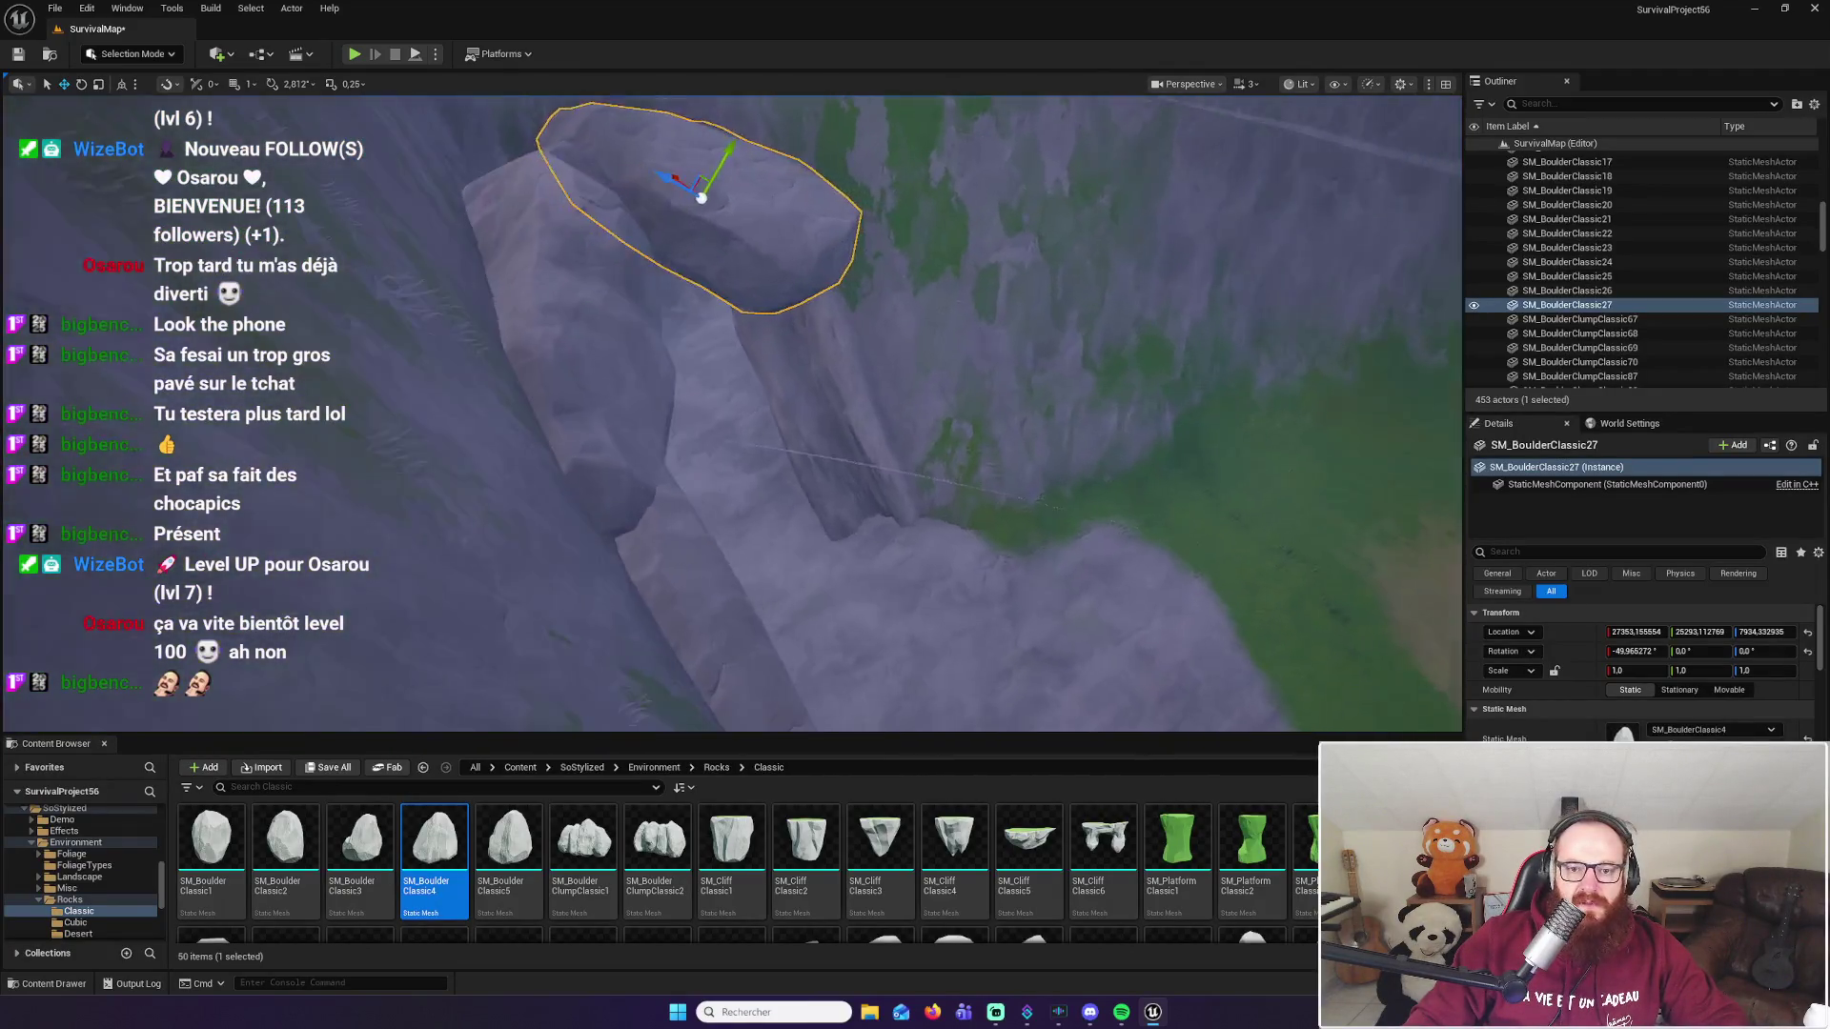